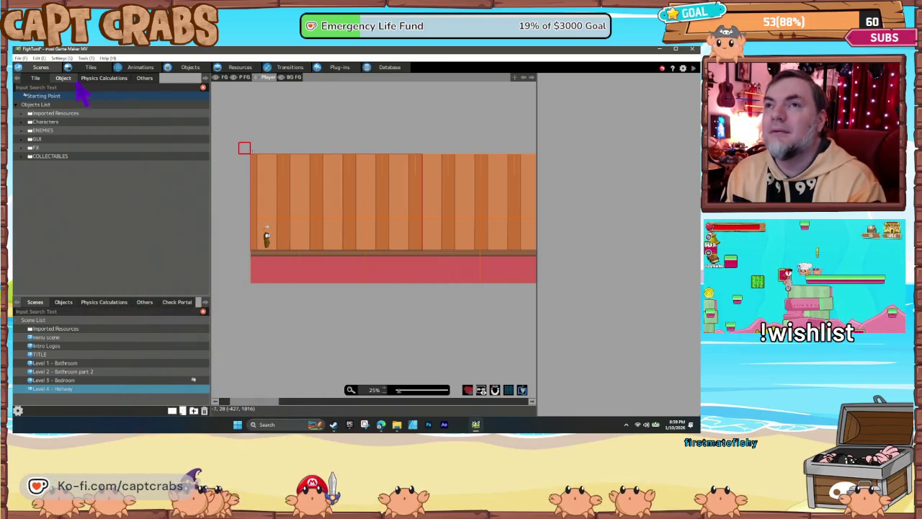
Step: Switch to the project's Tiles list and expand the LEVELS folder
{"action": "left_click", "coordinate": [34, 78]}
{"action": "left_click", "coordinate": [64, 79]}
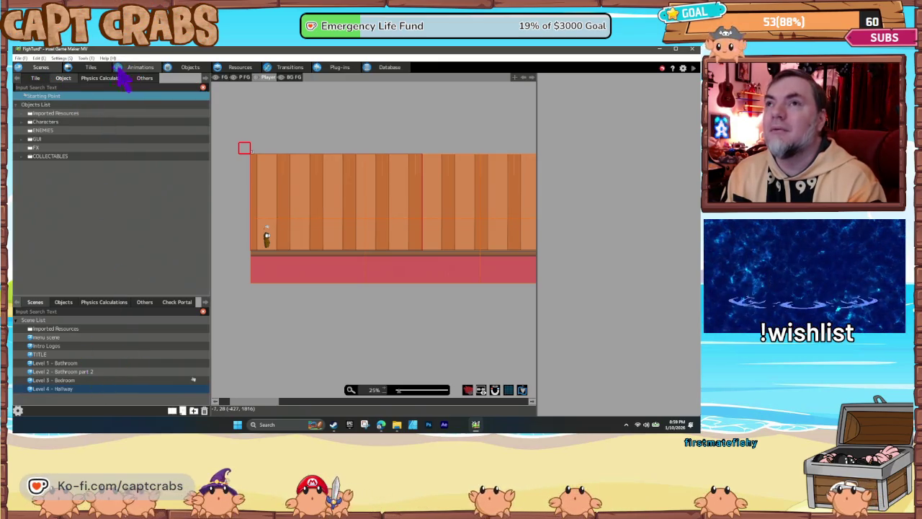
{"action": "left_click", "coordinate": [97, 67]}
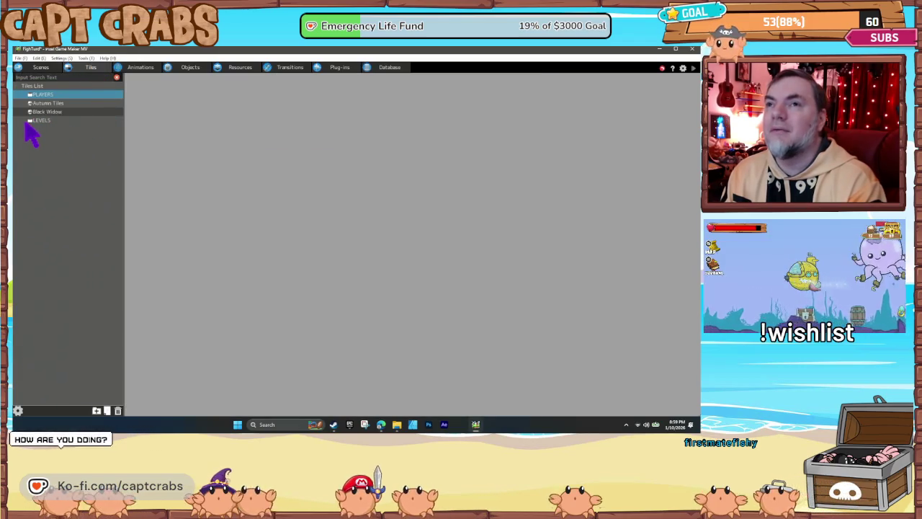
{"action": "left_click", "coordinate": [30, 121]}
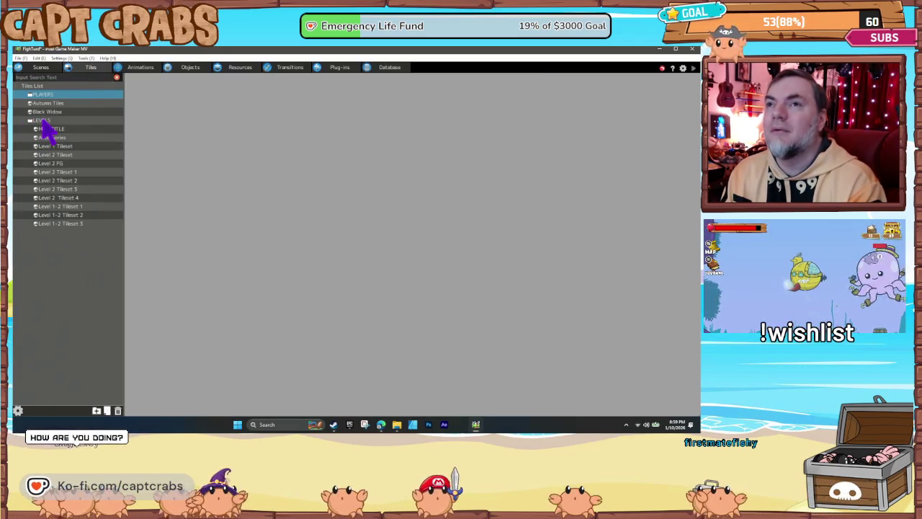
Step: Add a LEVELS tile named 'Level 4 BGD 1' using the Level 4 BGD 1 image
{"action": "right_click", "coordinate": [44, 124]}
{"action": "left_click", "coordinate": [72, 144]}
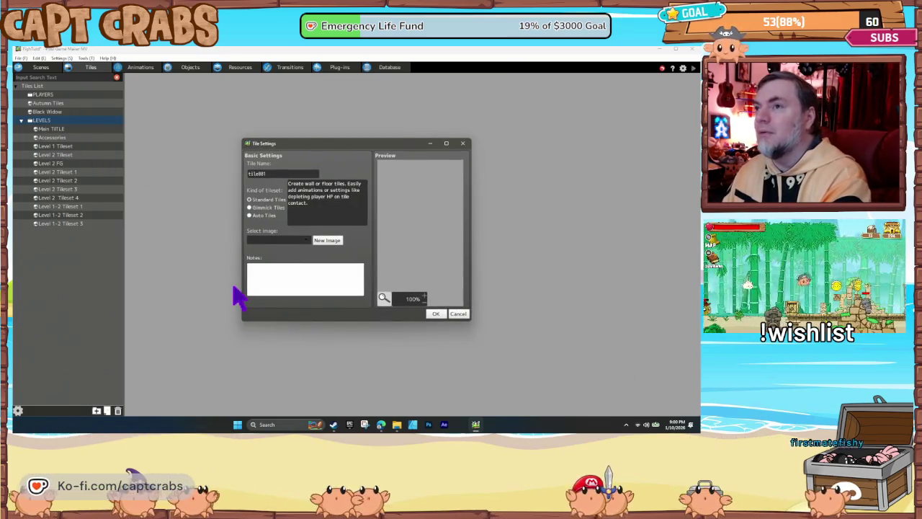
{"action": "left_click", "coordinate": [312, 241]}
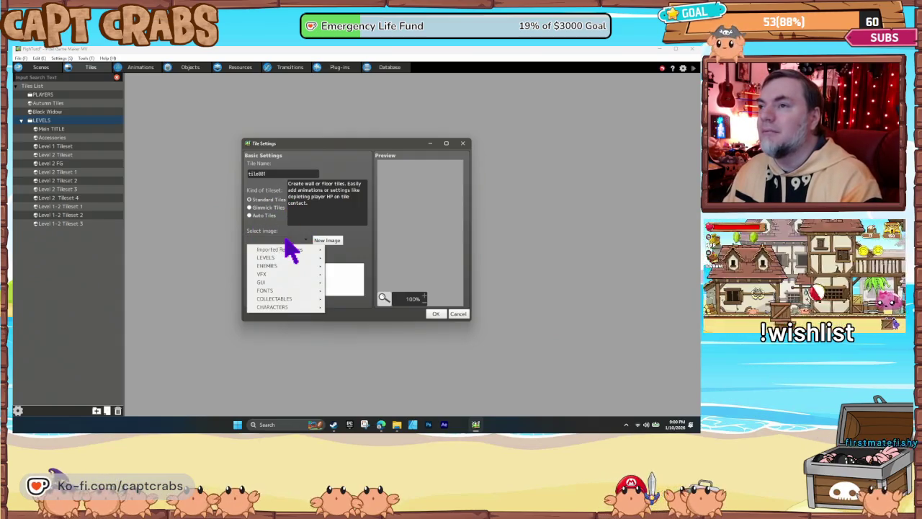
{"action": "mouse_move", "coordinate": [312, 260]}
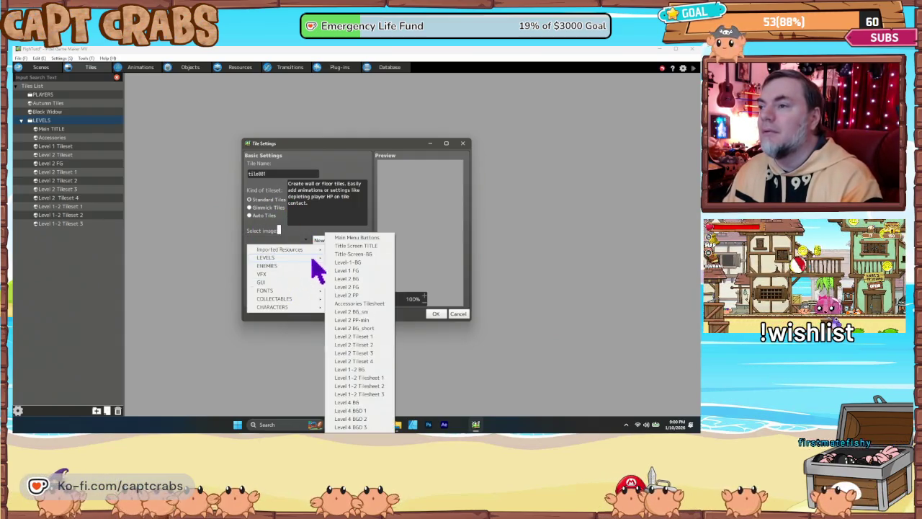
{"action": "left_click", "coordinate": [360, 410]}
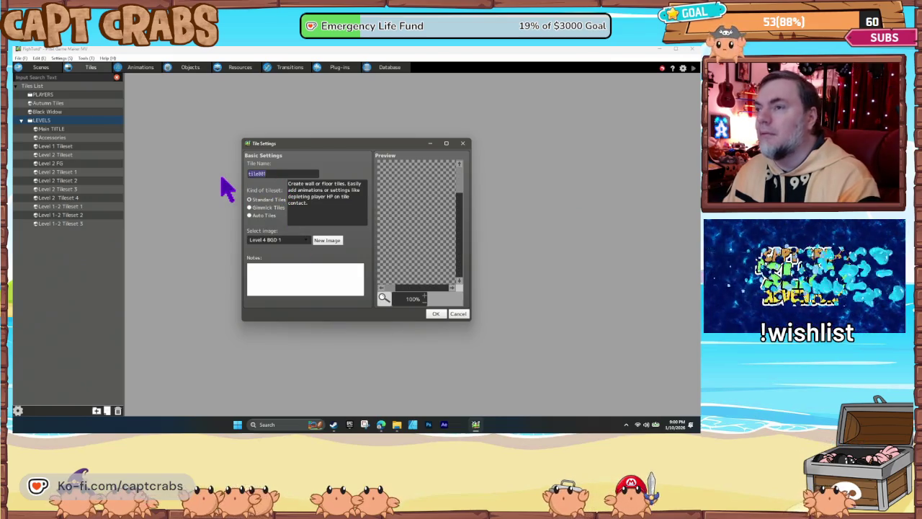
{"action": "type", "text": "Level"}
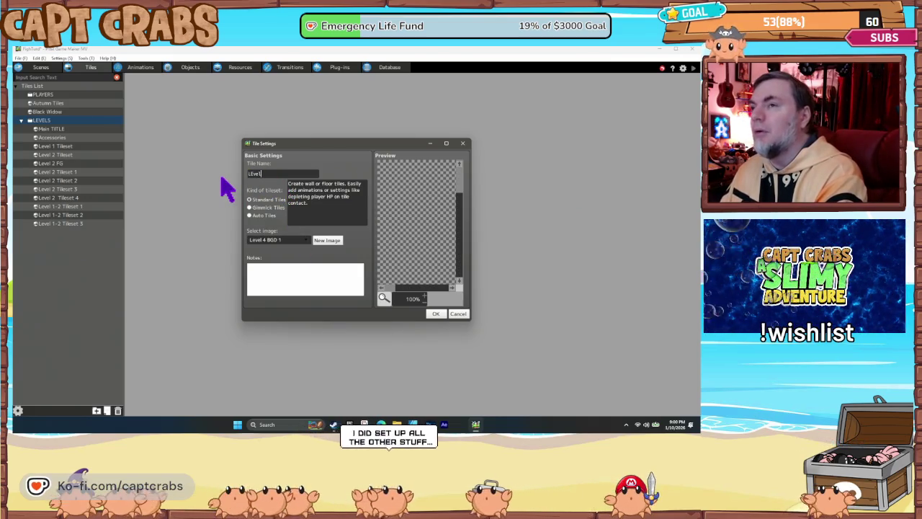
{"action": "type", "text": " 4 BGD 1"}
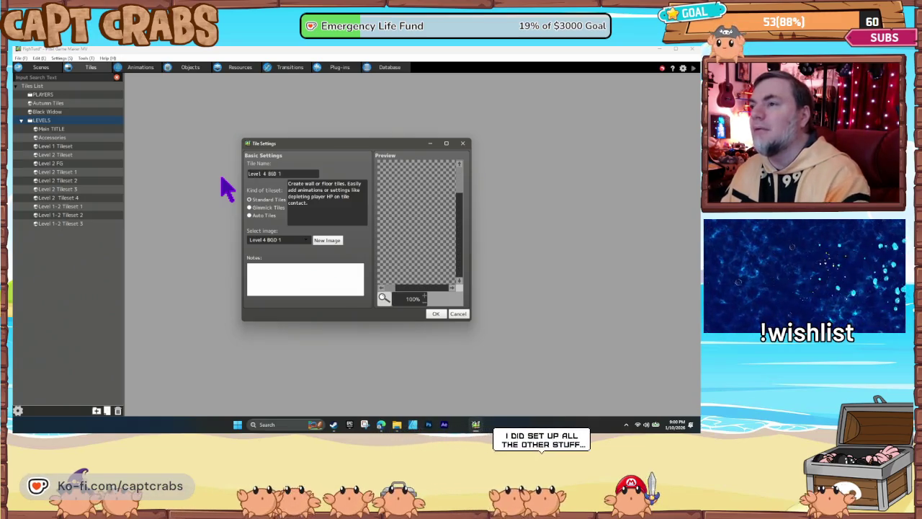
{"action": "left_click", "coordinate": [432, 312]}
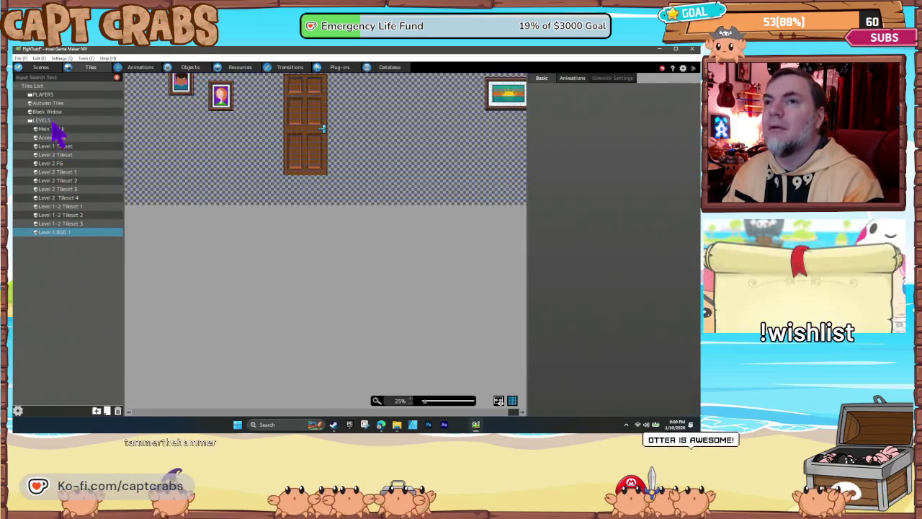
{"action": "right_click", "coordinate": [36, 120]}
Step: Add a LEVELS tile named Level 4 BGD 2 using the Level 4 BGD 2 image
{"action": "left_click", "coordinate": [66, 144]}
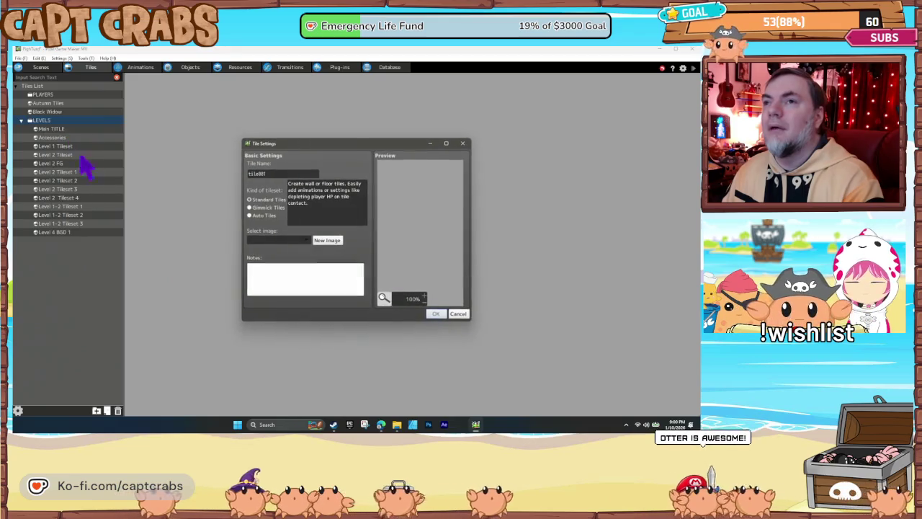
{"action": "type", "text": "L"}
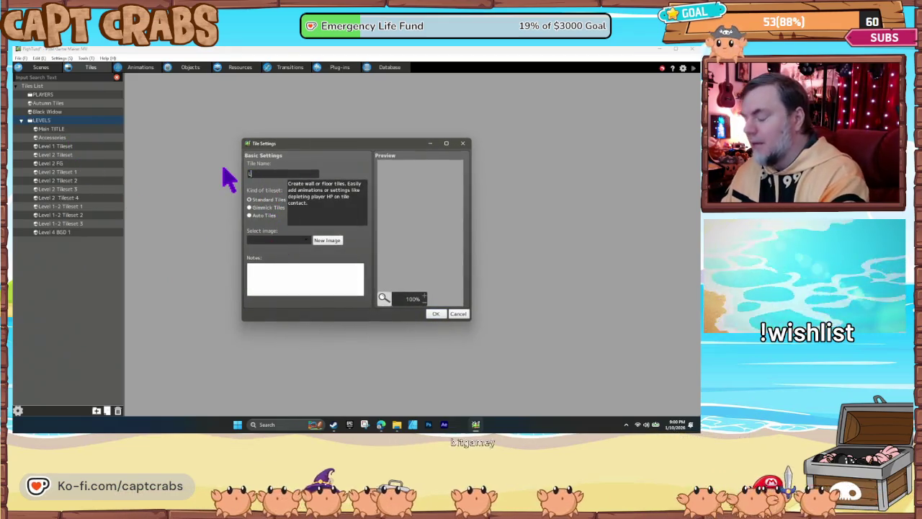
{"action": "type", "text": "BGD 2"}
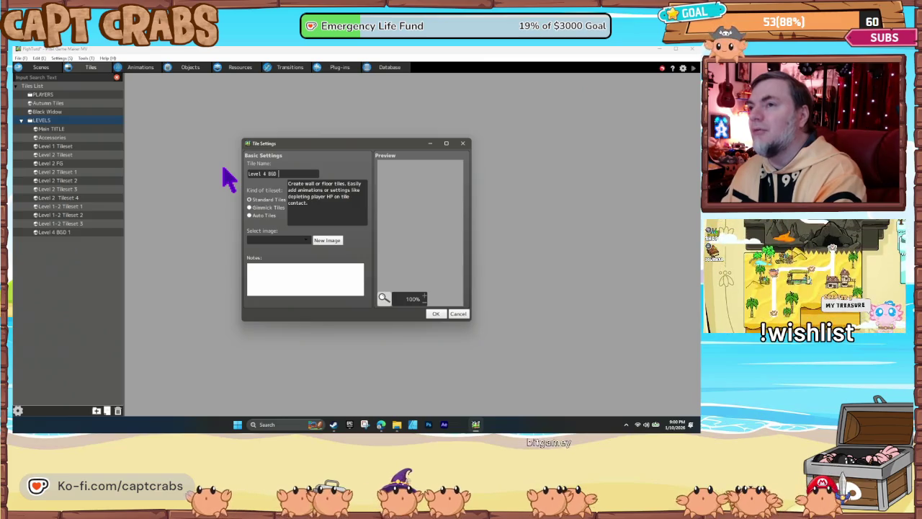
{"action": "left_click", "coordinate": [287, 240]}
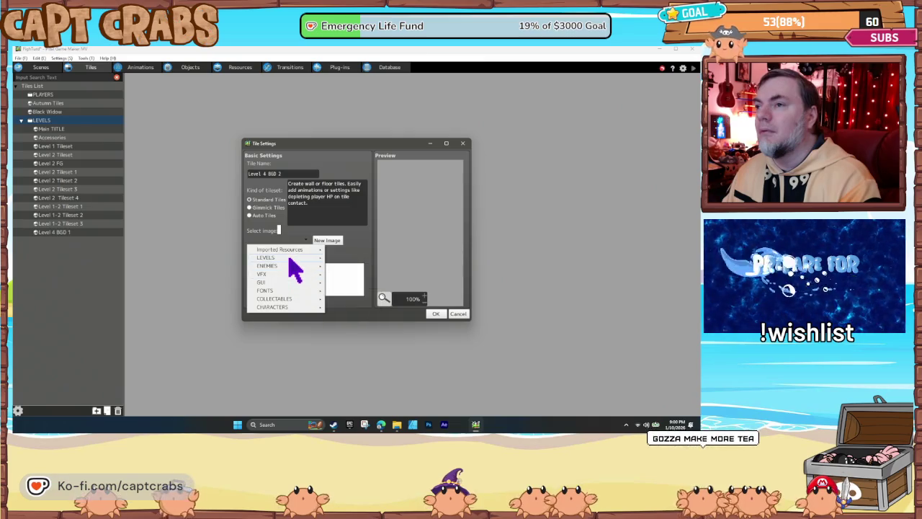
{"action": "mouse_move", "coordinate": [292, 257]}
{"action": "left_click", "coordinate": [362, 426]}
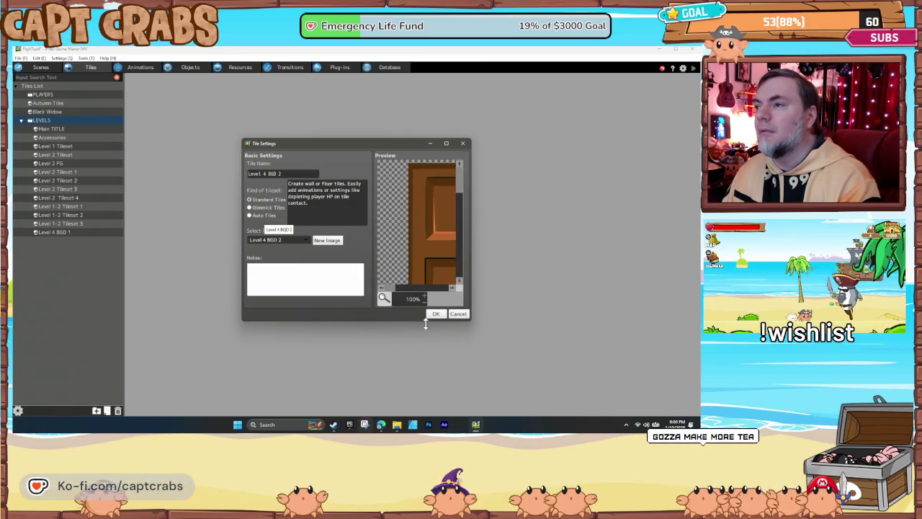
{"action": "left_click", "coordinate": [435, 314]}
Step: Add a LEVELS tile named Level 4 BGD 3 using the Level 4 BGD 3 image
{"action": "right_click", "coordinate": [56, 120]}
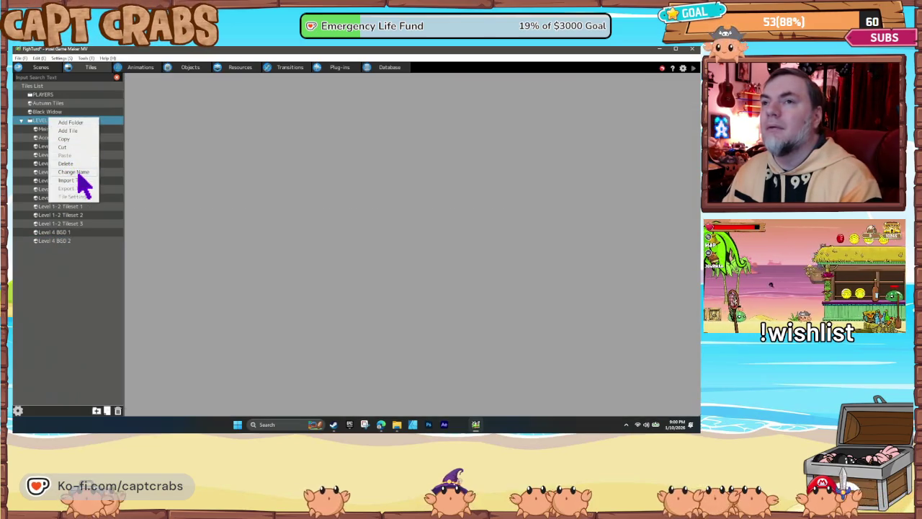
{"action": "left_click", "coordinate": [70, 130]}
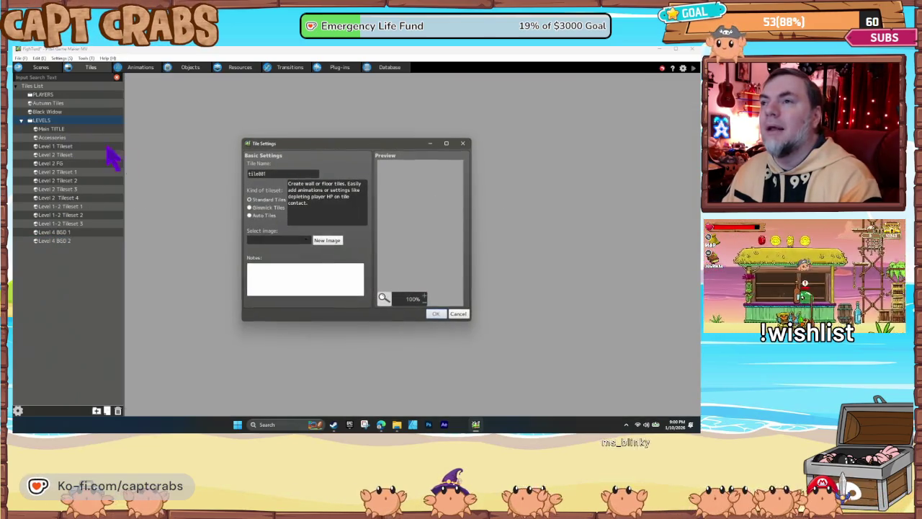
{"action": "double_click", "coordinate": [265, 173]}
{"action": "type", "text": "Level 4"}
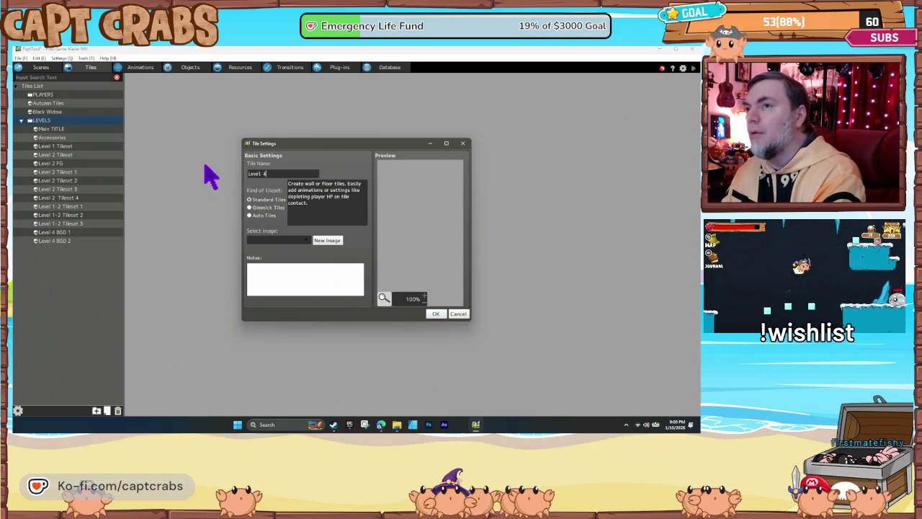
{"action": "type", "text": " BGD 3"}
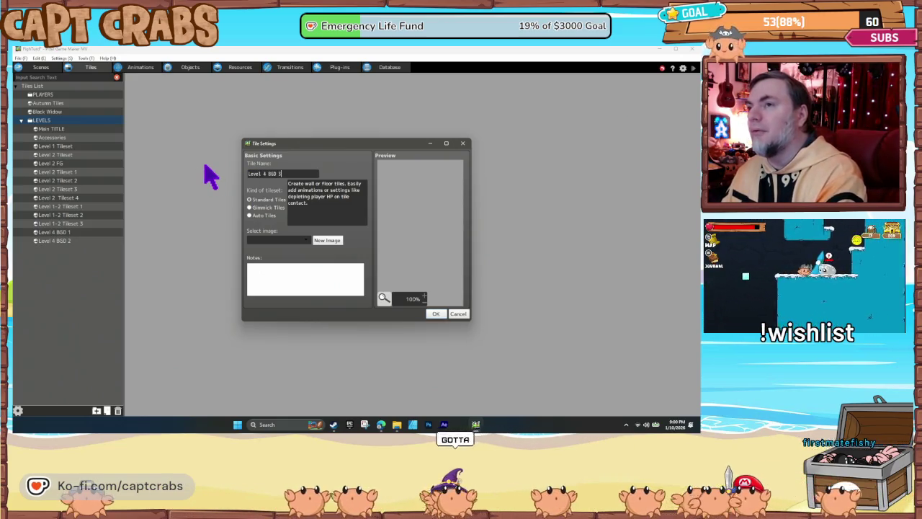
{"action": "left_click", "coordinate": [284, 240]}
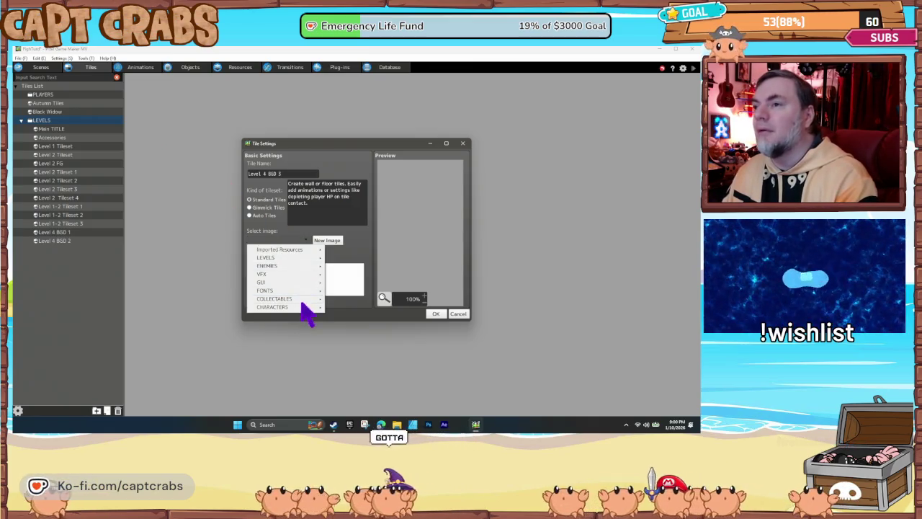
{"action": "mouse_move", "coordinate": [292, 265]}
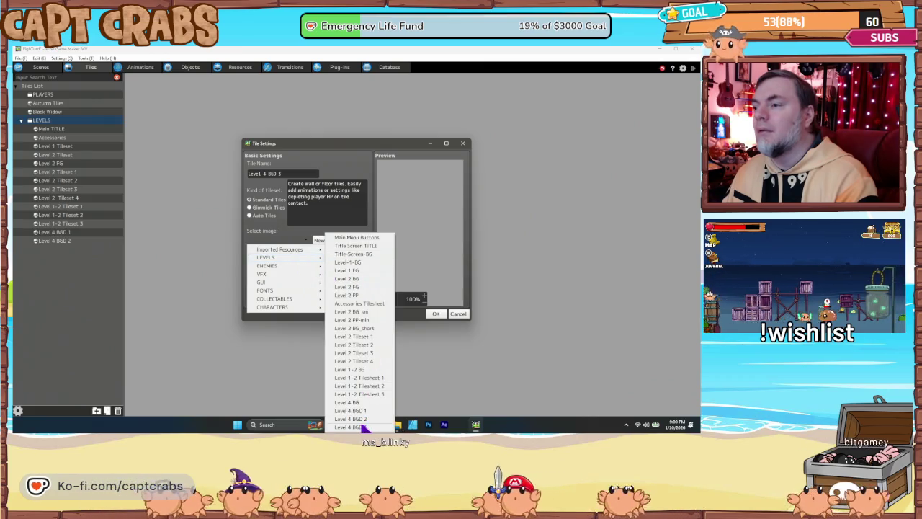
{"action": "left_click", "coordinate": [348, 427]}
{"action": "left_click", "coordinate": [439, 314]}
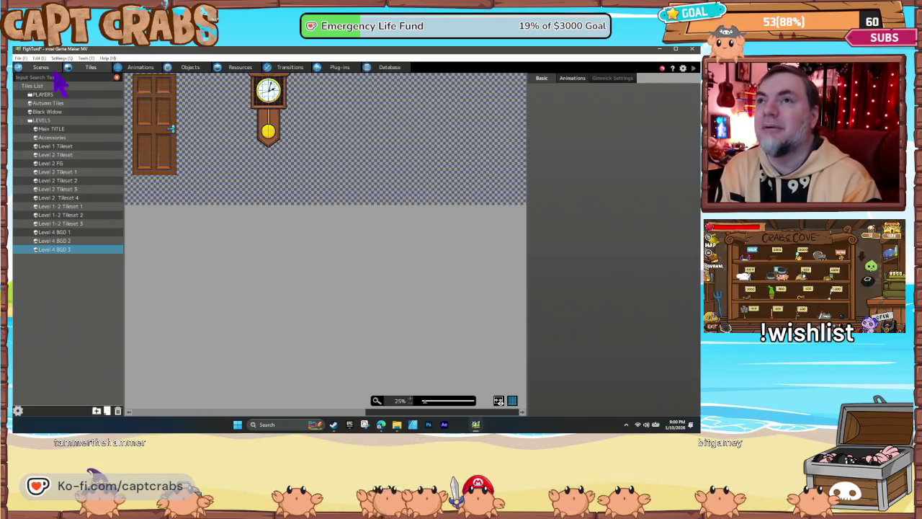
{"action": "left_click", "coordinate": [40, 67]}
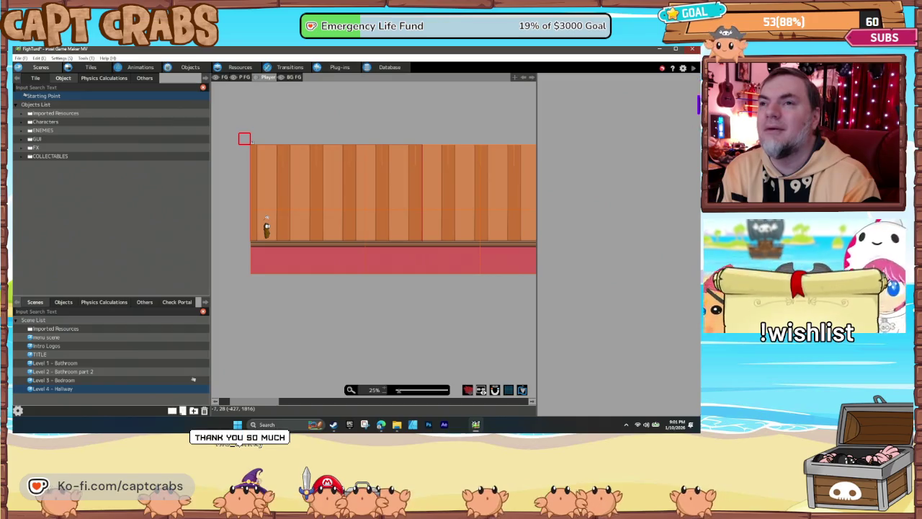
{"action": "right_click", "coordinate": [107, 404]}
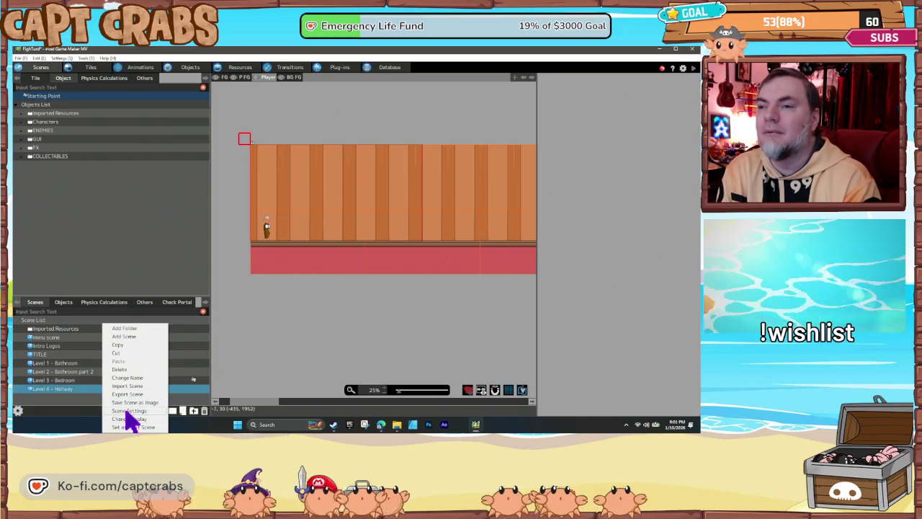
Step: Assign Level 4 BGD 1, 2 and 3 as the Hallway scene's three tilesets and apply
{"action": "left_click", "coordinate": [128, 411]}
{"action": "left_click", "coordinate": [111, 186]}
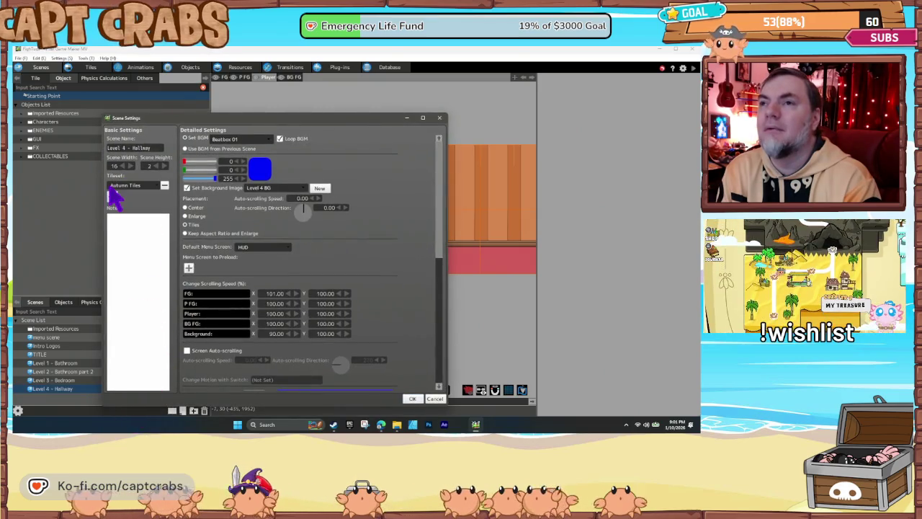
{"action": "left_click", "coordinate": [119, 185]}
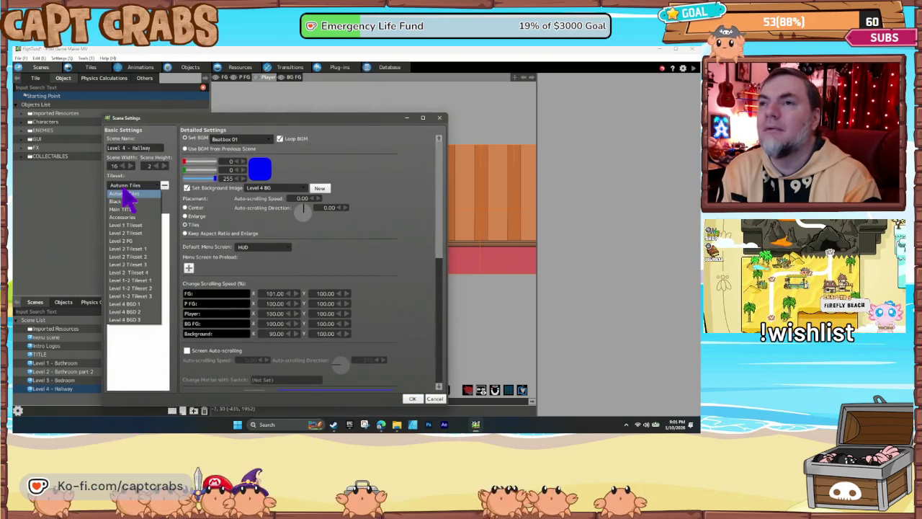
{"action": "left_click", "coordinate": [142, 304]}
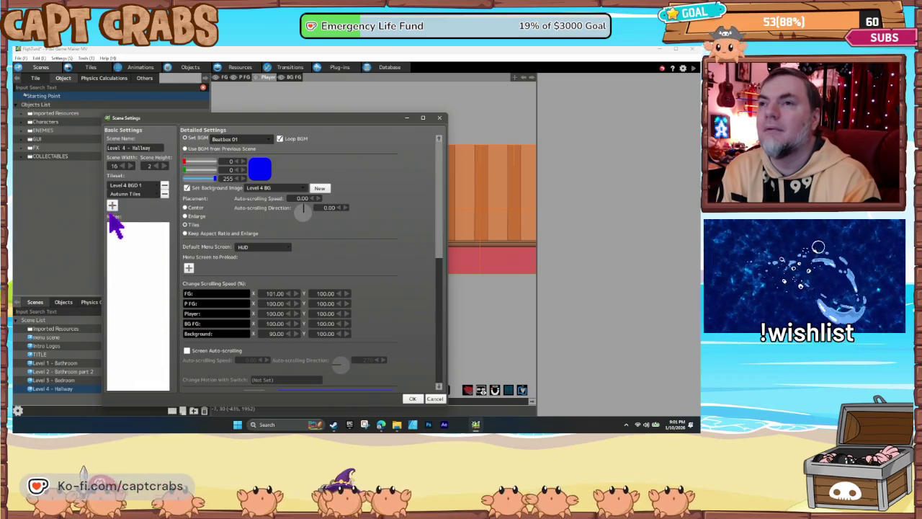
{"action": "left_click", "coordinate": [111, 205]}
{"action": "left_click", "coordinate": [125, 195]}
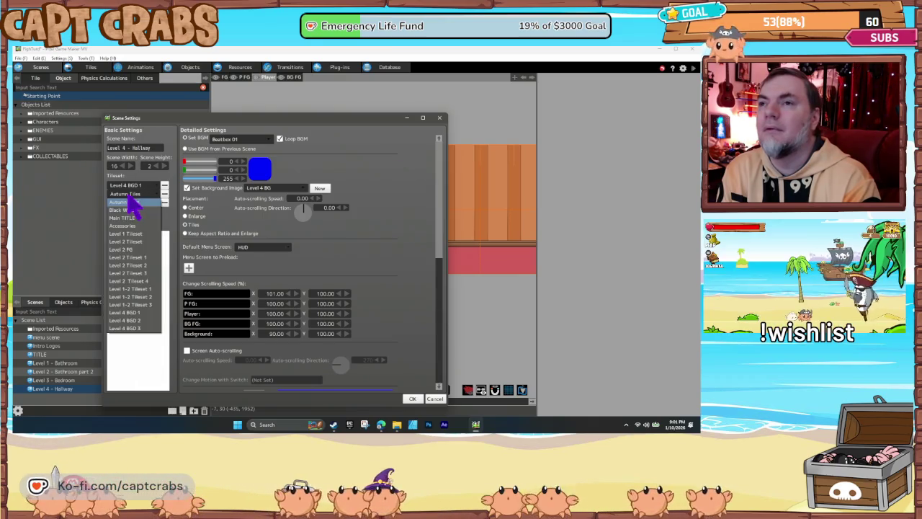
{"action": "left_click", "coordinate": [137, 321]}
{"action": "left_click", "coordinate": [112, 205]}
{"action": "left_click", "coordinate": [130, 204]}
{"action": "left_click", "coordinate": [139, 336]}
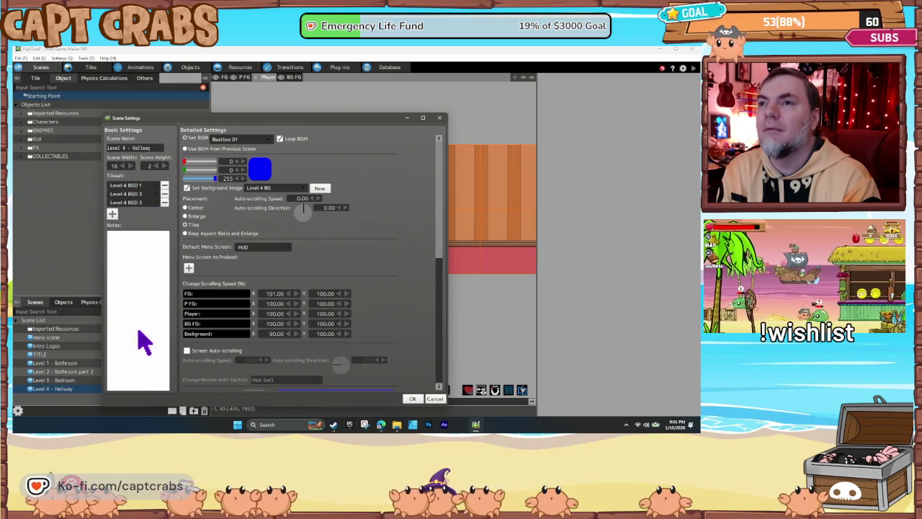
{"action": "left_click", "coordinate": [413, 399]}
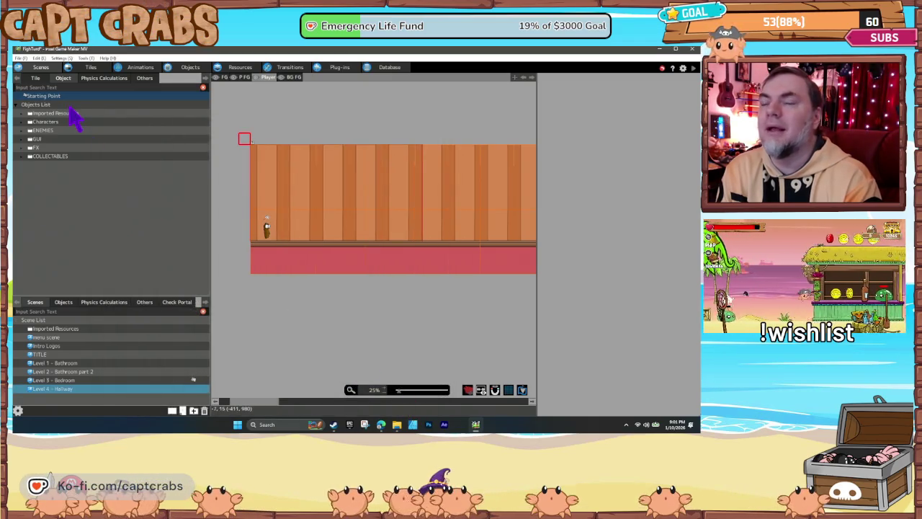
Step: Widen the tile palette, select the door tiles, and stamp a door onto the hallway wall
{"action": "left_click", "coordinate": [36, 80]}
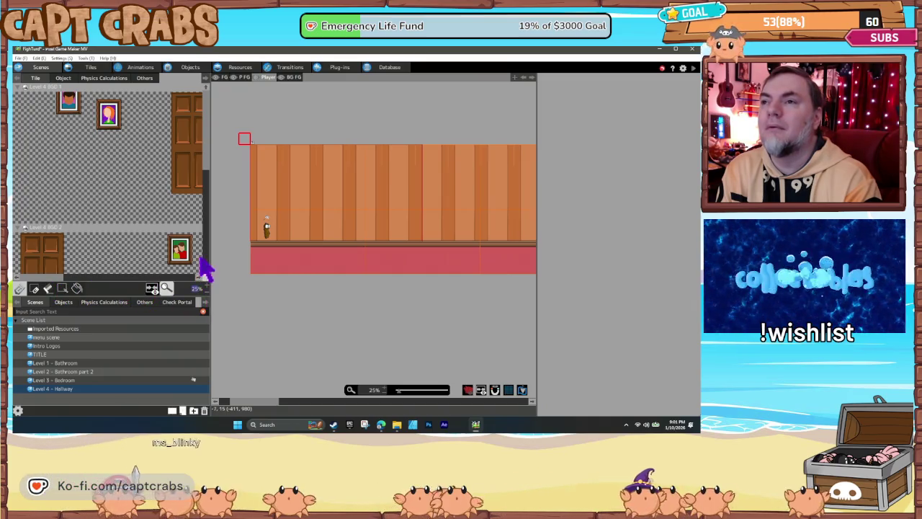
{"action": "left_click_drag", "start_coordinate": [209, 265], "coordinate": [232, 264]}
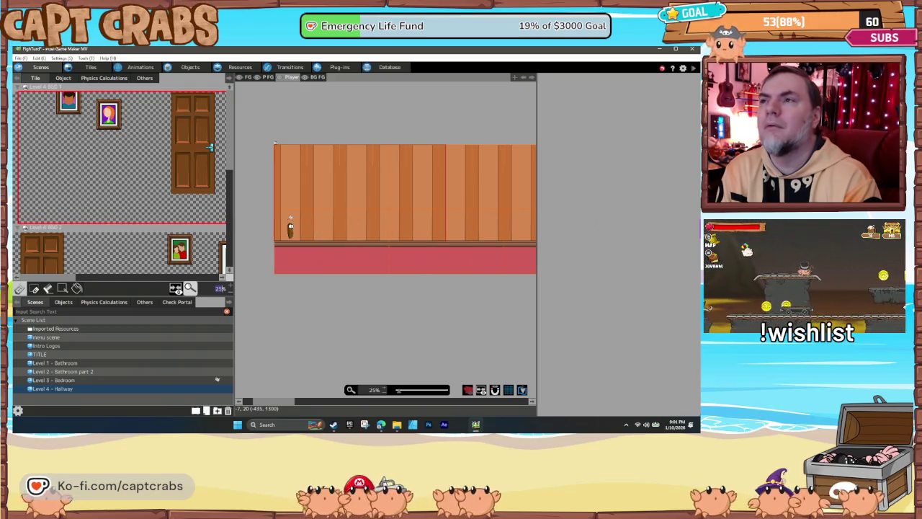
{"action": "mouse_move", "coordinate": [626, 221]}
{"action": "left_mouse_down"}
{"action": "mouse_move", "coordinate": [336, 200]}
{"action": "mouse_move", "coordinate": [309, 154]}
{"action": "mouse_move", "coordinate": [282, 145]}
{"action": "mouse_move", "coordinate": [298, 181]}
{"action": "mouse_move", "coordinate": [312, 319]}
{"action": "mouse_move", "coordinate": [296, 144]}
{"action": "mouse_move", "coordinate": [283, 145]}
{"action": "mouse_move", "coordinate": [286, 315]}
{"action": "left_mouse_up"}
{"action": "left_click_drag", "start_coordinate": [425, 286], "coordinate": [288, 284]}
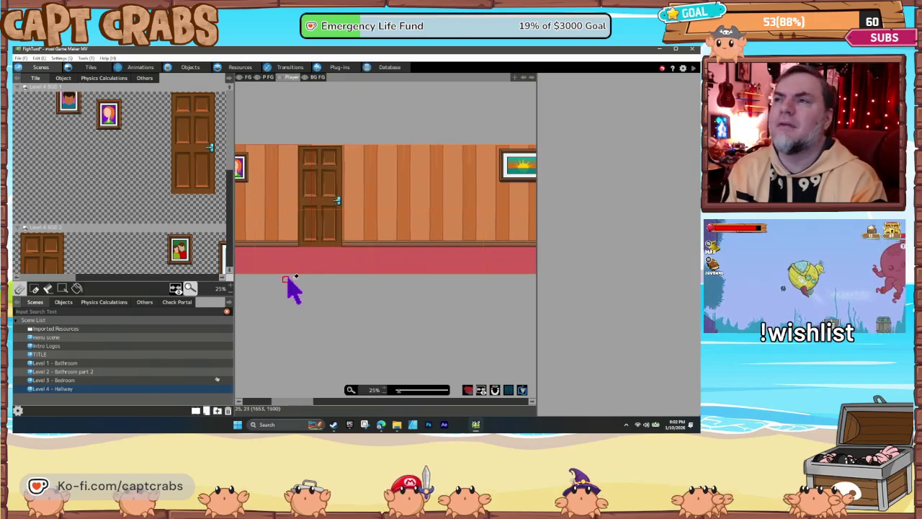
{"action": "scroll", "coordinate": [288, 279], "scroll_direction": "right", "scroll_amount": 3}
{"action": "scroll", "coordinate": [331, 286], "scroll_direction": "up", "scroll_amount": 1}
{"action": "scroll", "coordinate": [302, 286], "scroll_direction": "right", "scroll_amount": 3}
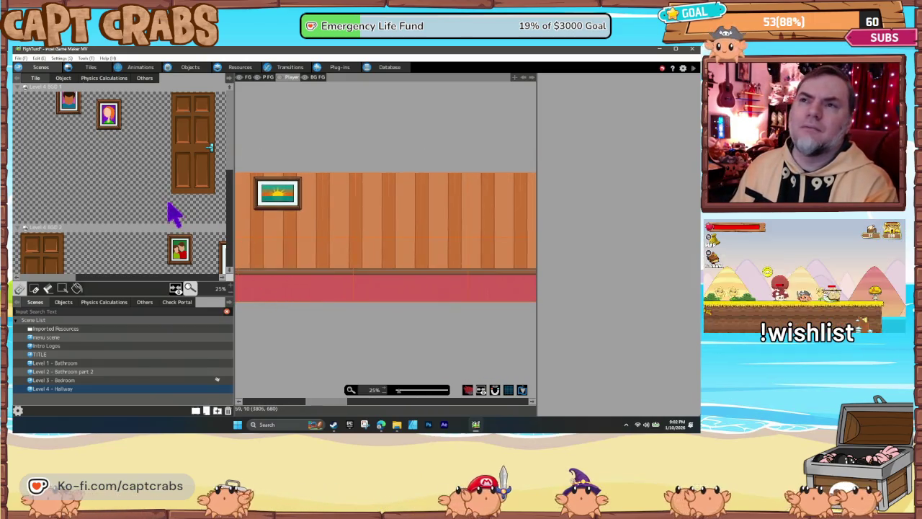
{"action": "mouse_move", "coordinate": [86, 279]}
{"action": "left_mouse_down"}
{"action": "mouse_move", "coordinate": [76, 284]}
{"action": "mouse_move", "coordinate": [140, 284]}
{"action": "mouse_move", "coordinate": [57, 288]}
{"action": "left_mouse_up"}
{"action": "scroll", "coordinate": [57, 247], "scroll_direction": "up", "scroll_amount": 5}
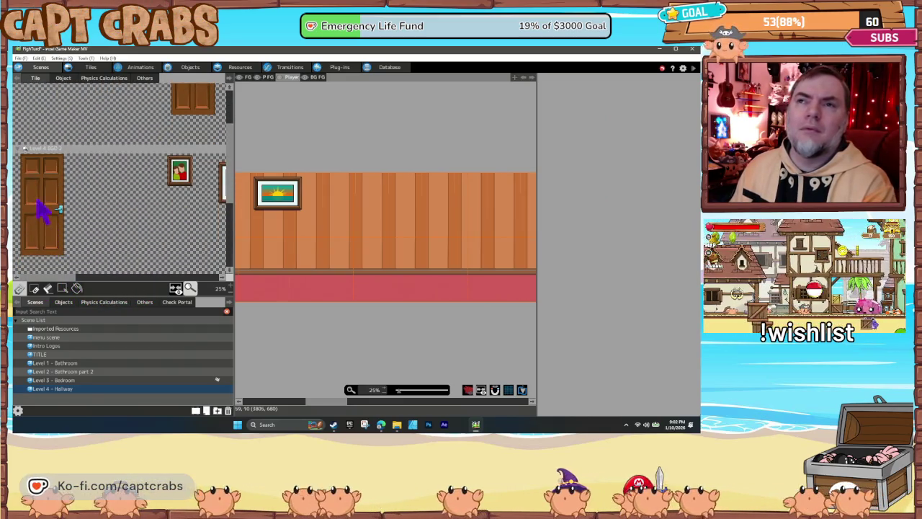
{"action": "left_click_drag", "start_coordinate": [23, 160], "coordinate": [134, 240]}
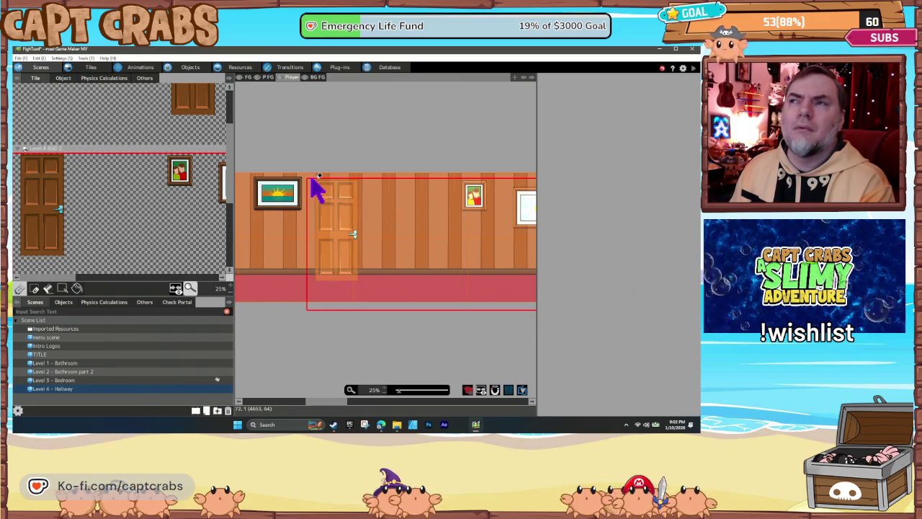
{"action": "left_click", "coordinate": [313, 177]}
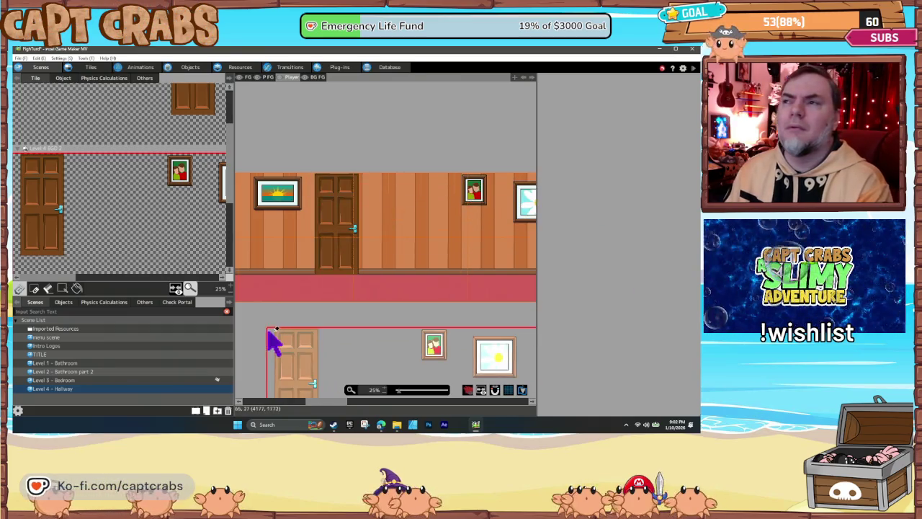
Step: Stamp another door and a pendulum clock onto the hallway wall
{"action": "scroll", "coordinate": [407, 309], "scroll_direction": "right", "scroll_amount": 10}
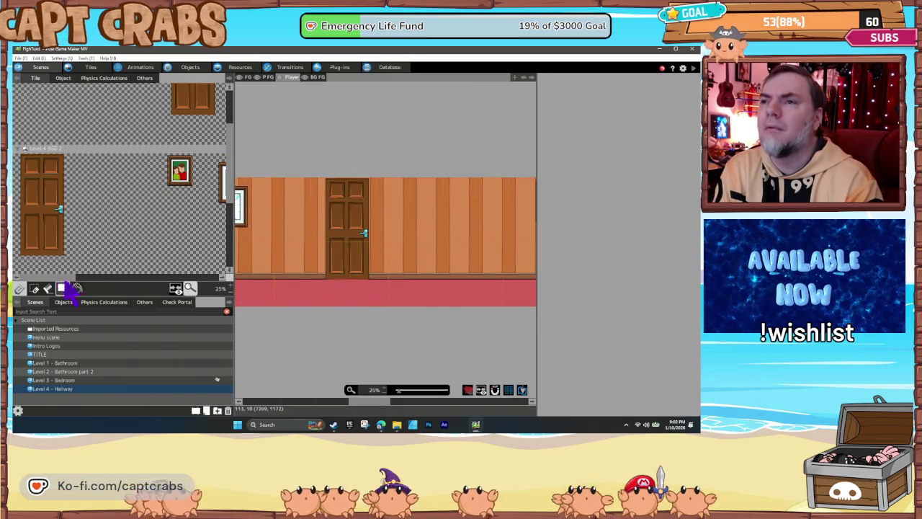
{"action": "left_click_drag", "start_coordinate": [57, 281], "coordinate": [216, 281]}
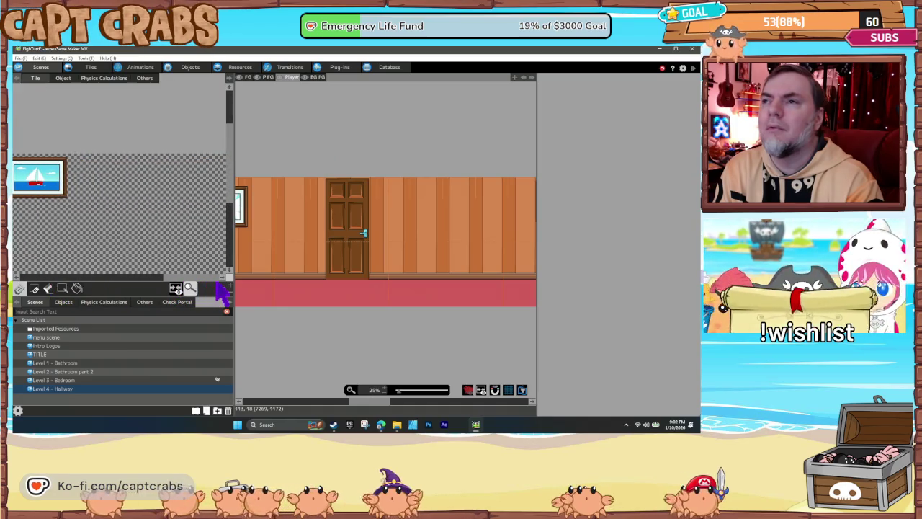
{"action": "left_click_drag", "start_coordinate": [365, 401], "coordinate": [422, 403]}
{"action": "scroll", "coordinate": [144, 243], "scroll_direction": "up", "scroll_amount": 5}
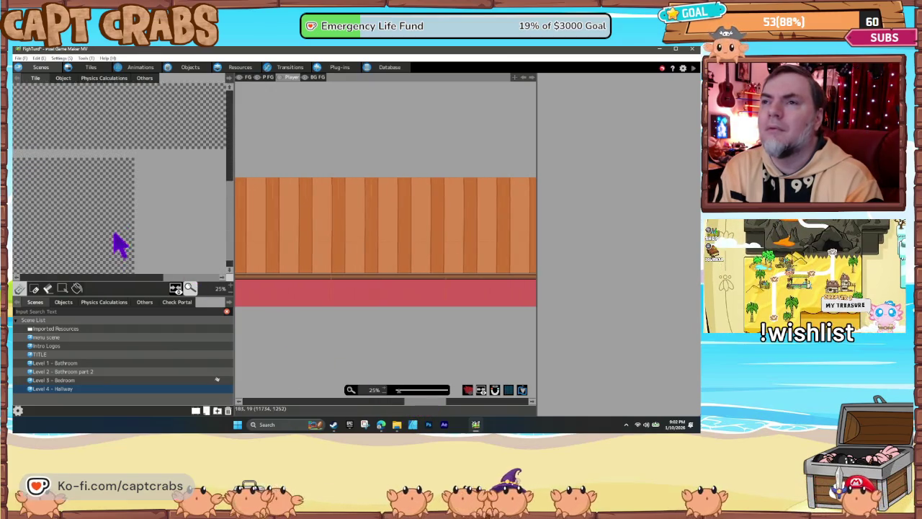
{"action": "scroll", "coordinate": [149, 279], "scroll_direction": "up", "scroll_amount": 3}
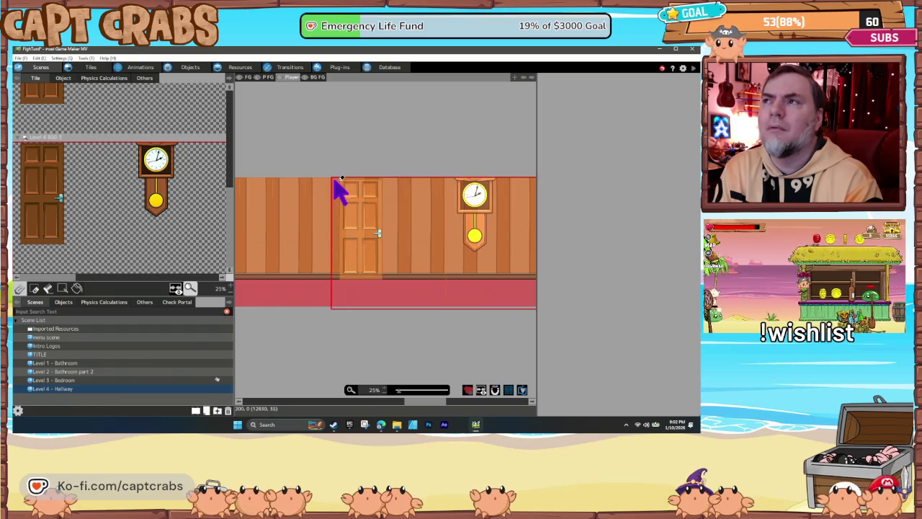
{"action": "left_click", "coordinate": [334, 180]}
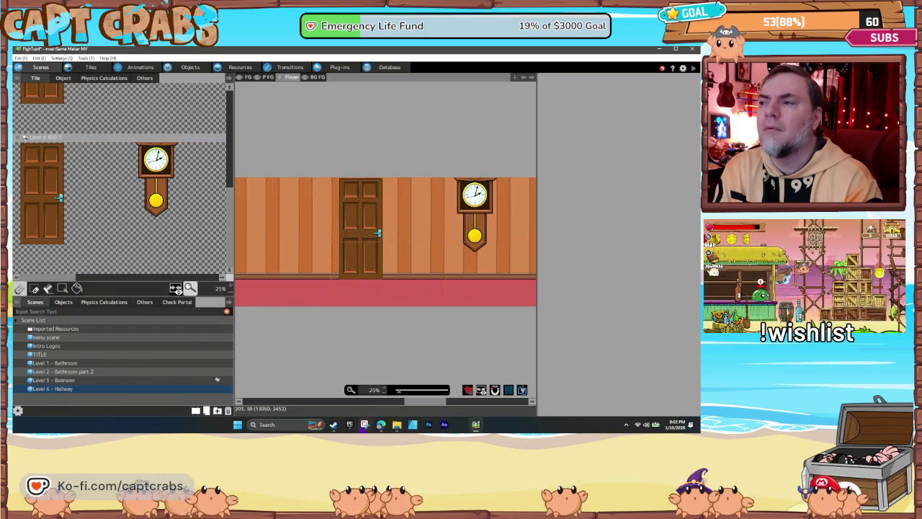
Step: Bring up the Images resources list to preview the Level 4 BG wooden-plank wall image
{"action": "mouse_move", "coordinate": [428, 403]}
{"action": "left_mouse_down"}
{"action": "mouse_move", "coordinate": [499, 404]}
{"action": "mouse_move", "coordinate": [258, 425]}
{"action": "left_mouse_up"}
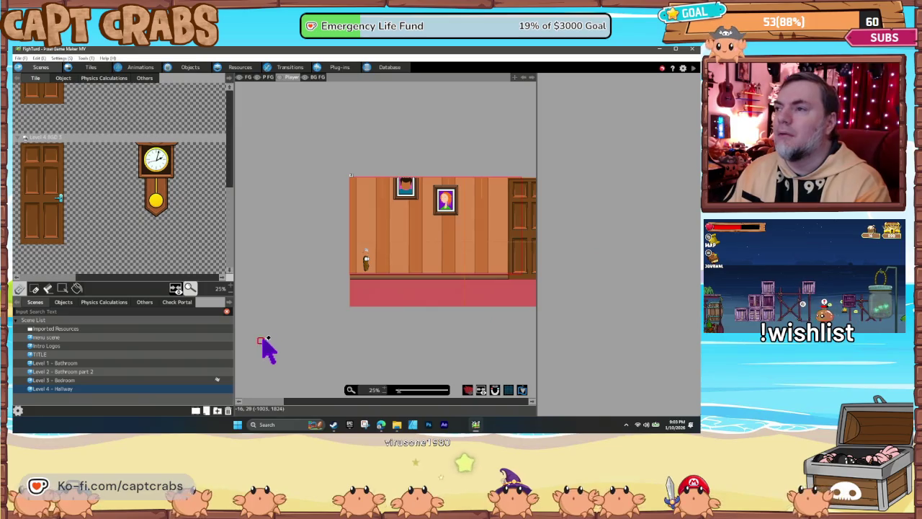
{"action": "mouse_move", "coordinate": [283, 404]}
{"action": "left_mouse_down"}
{"action": "mouse_move", "coordinate": [292, 405]}
{"action": "mouse_move", "coordinate": [278, 408]}
{"action": "left_mouse_up"}
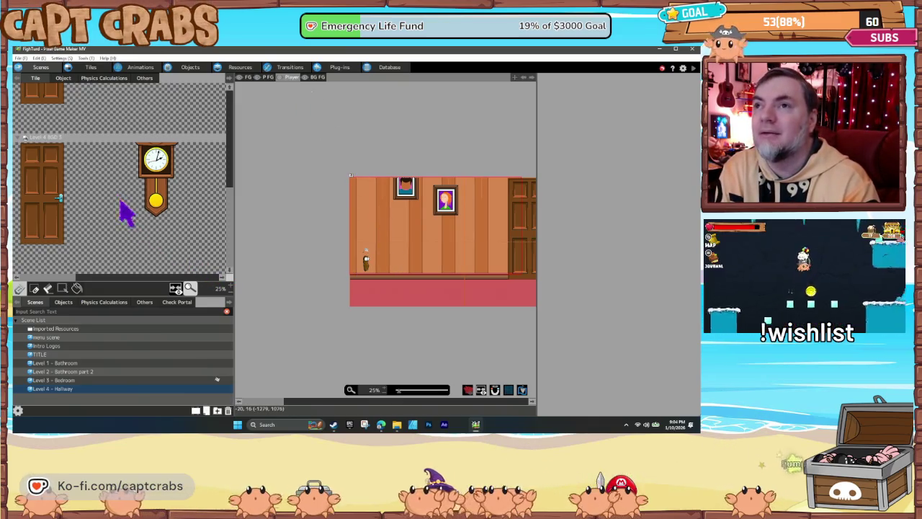
{"action": "left_click", "coordinate": [239, 69]}
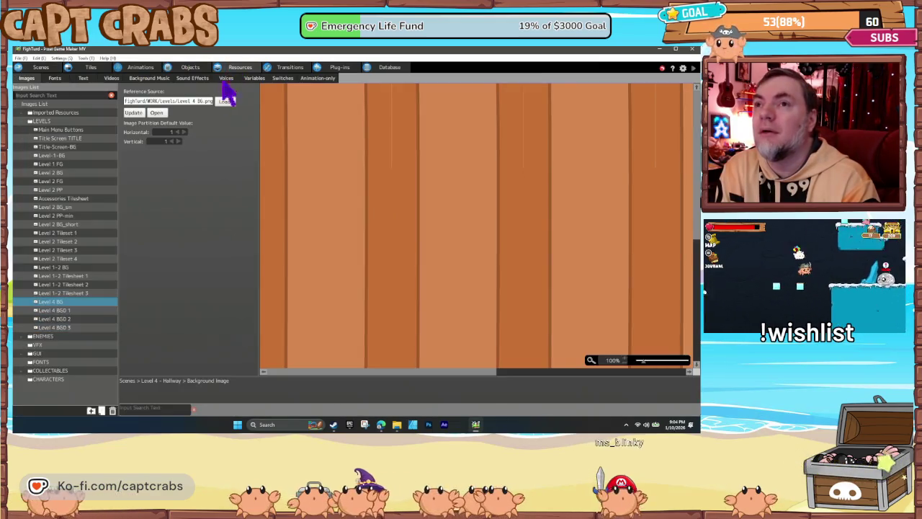
Step: Load the generic tile image into the LEVELS images folder
{"action": "right_click", "coordinate": [45, 122]}
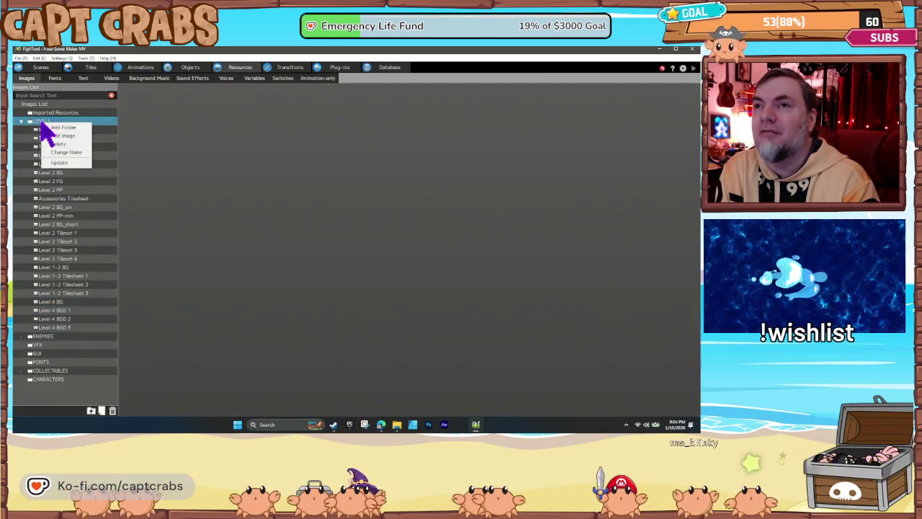
{"action": "left_click", "coordinate": [61, 136]}
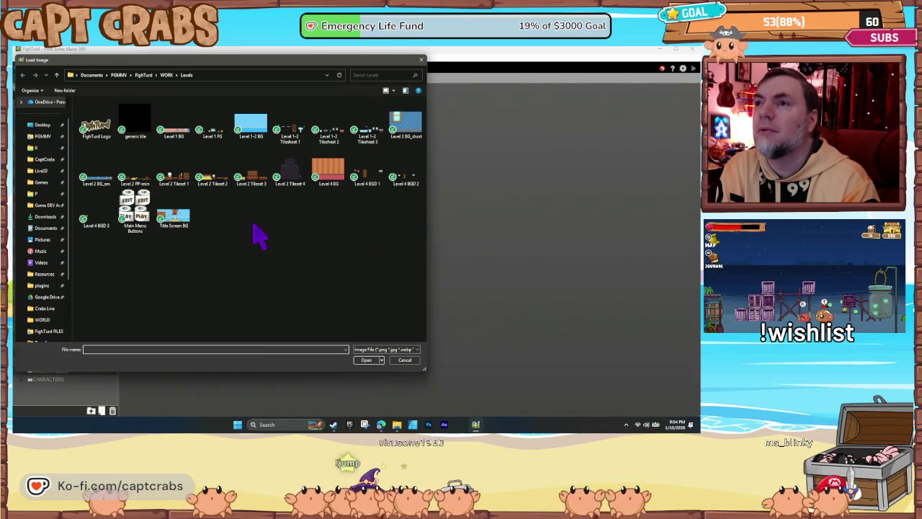
{"action": "double_click", "coordinate": [140, 122]}
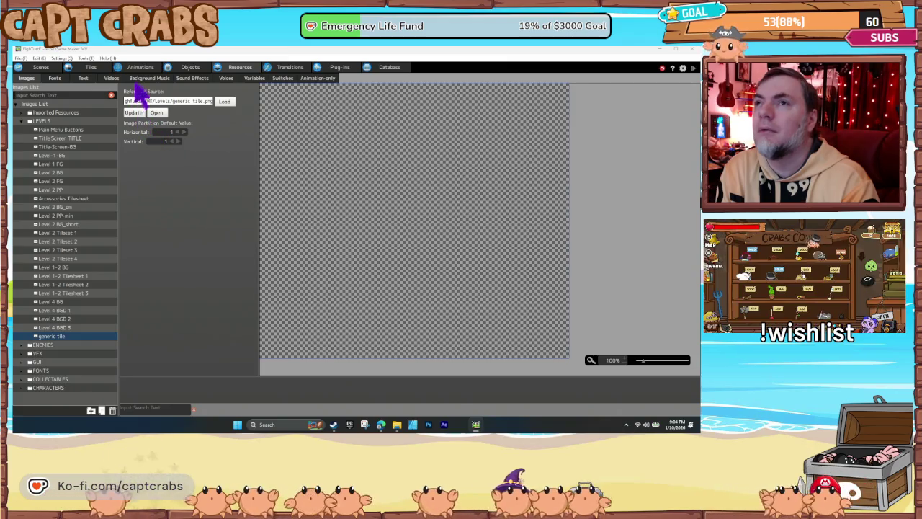
{"action": "left_click", "coordinate": [85, 66]}
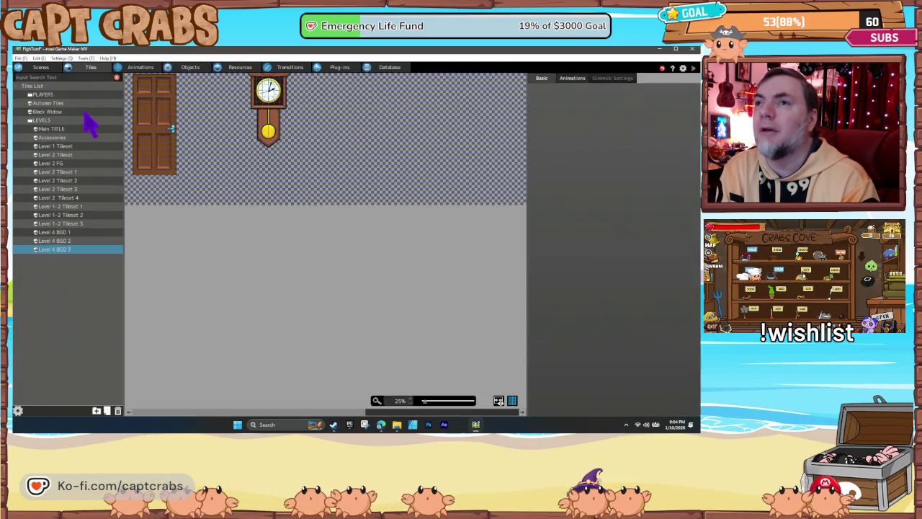
Step: Create a LEVELS tile named 'Generic Tile' using the generic tile image
{"action": "right_click", "coordinate": [44, 121]}
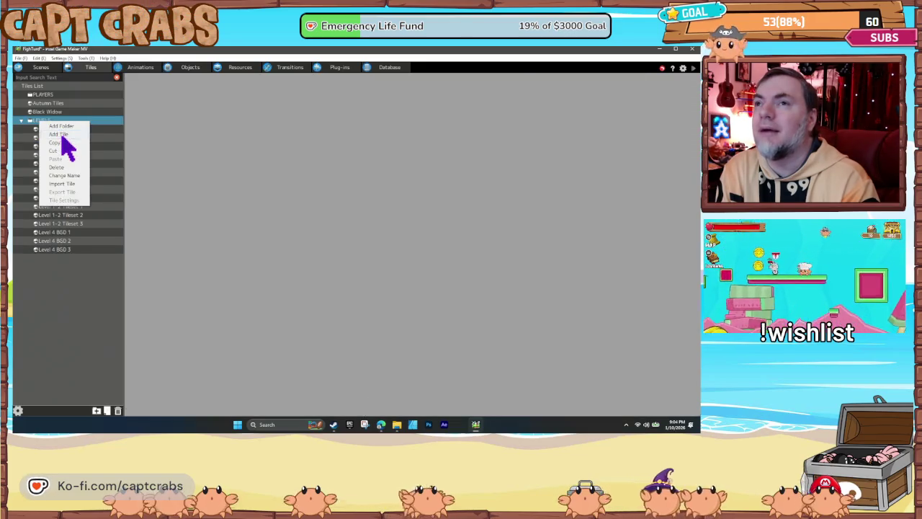
{"action": "left_click", "coordinate": [60, 134]}
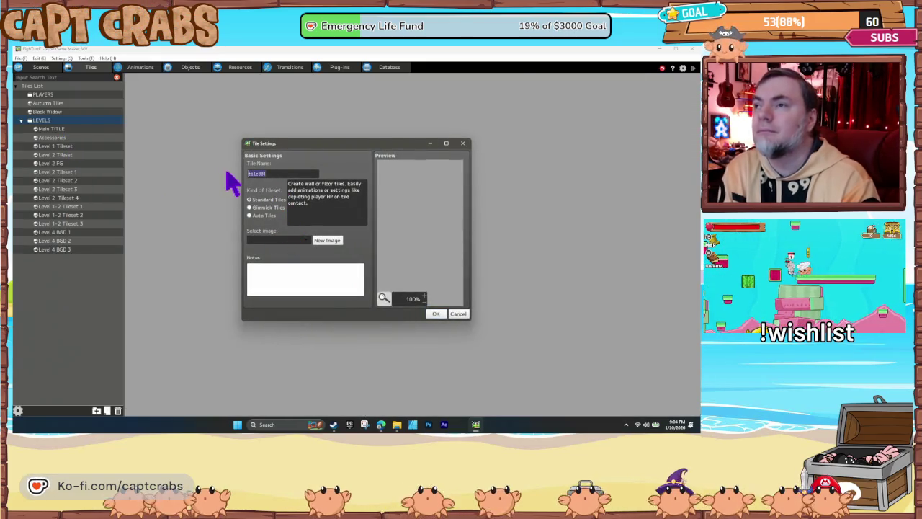
{"action": "type", "text": "Generic Tile"}
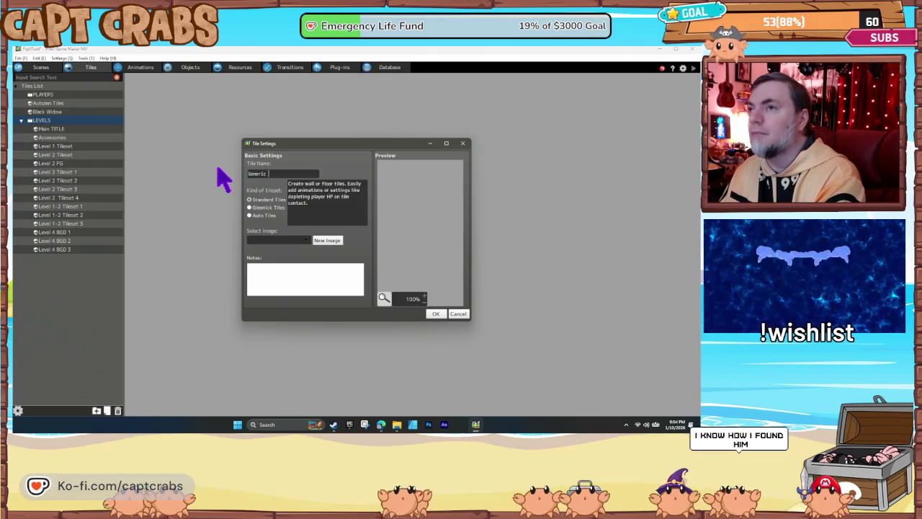
{"action": "left_click", "coordinate": [273, 239]}
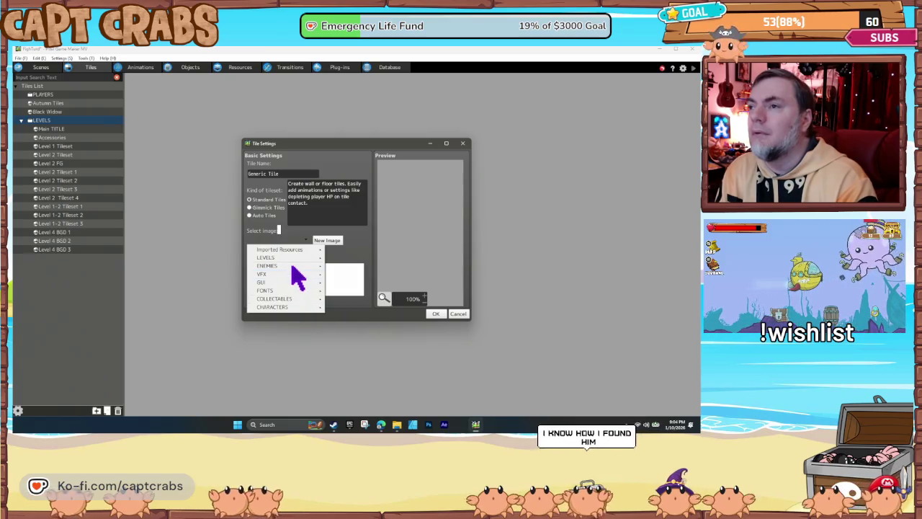
{"action": "mouse_move", "coordinate": [288, 258]}
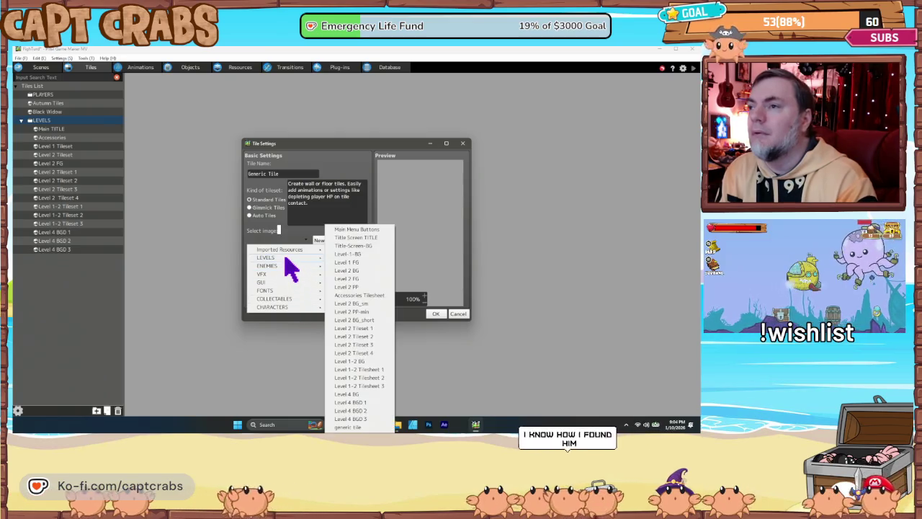
{"action": "left_click", "coordinate": [347, 427]}
{"action": "left_click", "coordinate": [435, 314]}
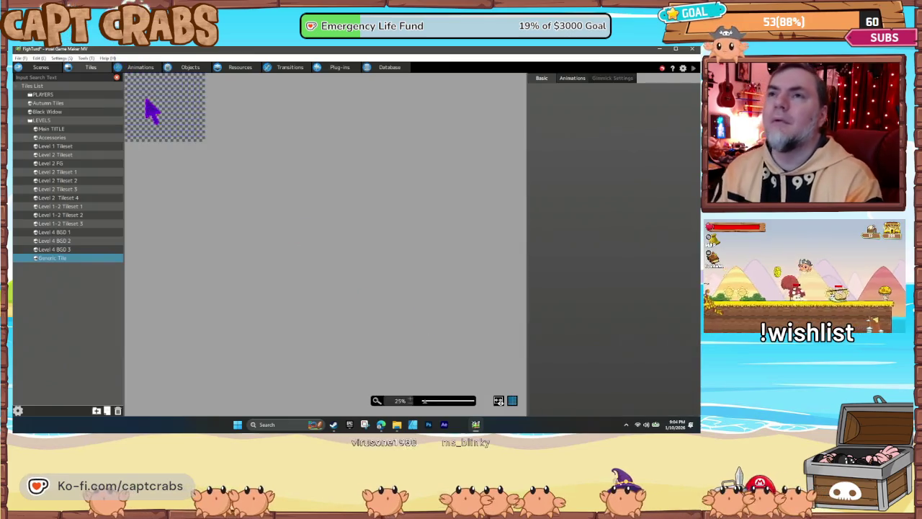
Step: Try wall detection edges on the Generic Tile, ending with all edges cleared
{"action": "left_click_drag", "start_coordinate": [128, 137], "coordinate": [205, 138]}
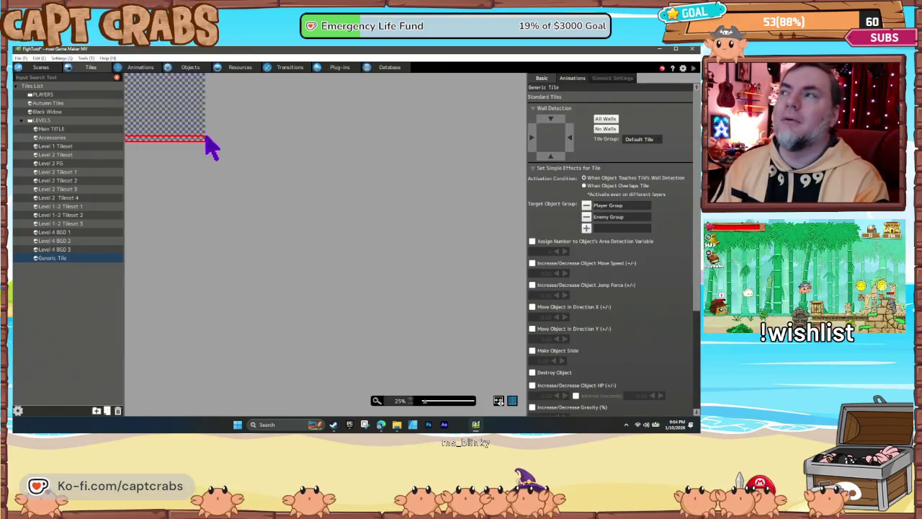
{"action": "left_click", "coordinate": [604, 119]}
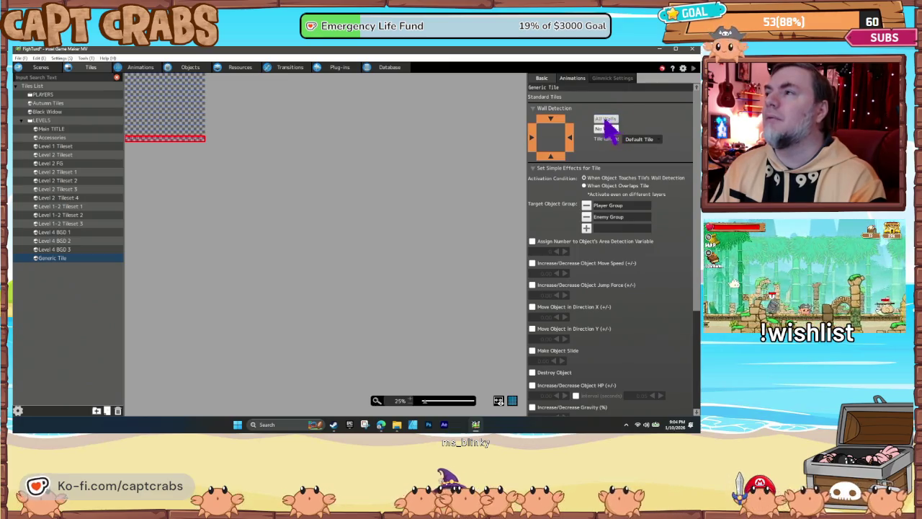
{"action": "left_click", "coordinate": [133, 131]}
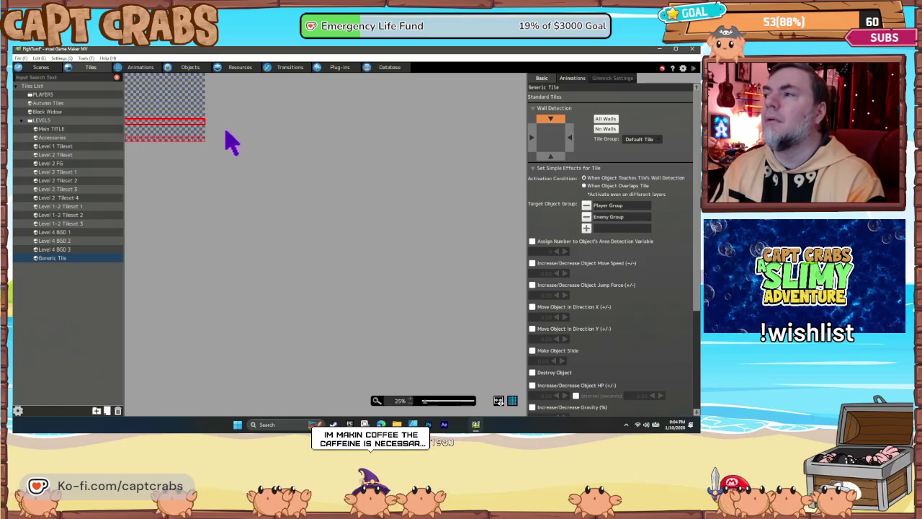
{"action": "left_click", "coordinate": [173, 165]}
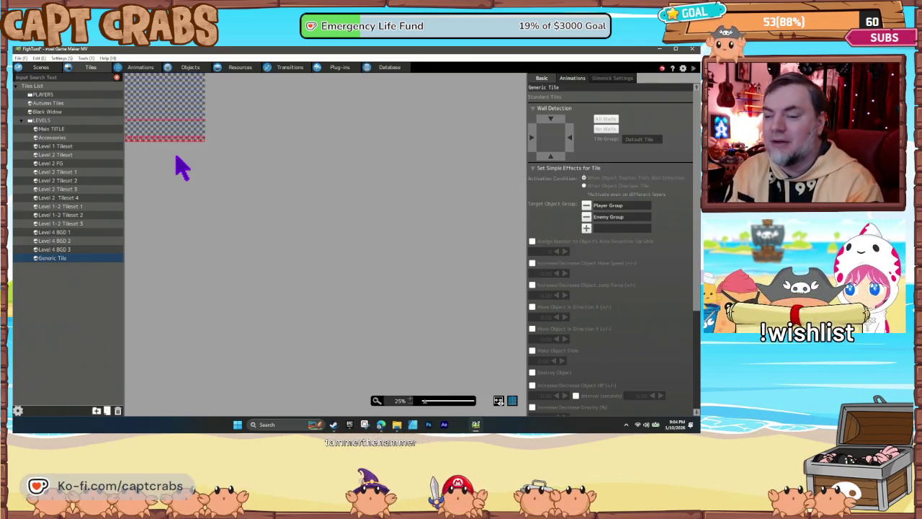
{"action": "left_click", "coordinate": [41, 68]}
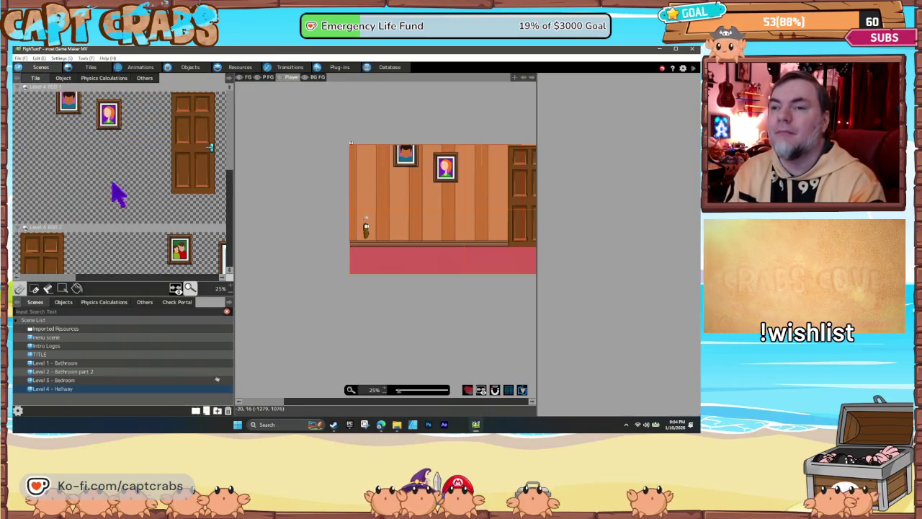
Step: Set the Level 4 - Hallway scene's fourth tileset to Generic Tile
{"action": "right_click", "coordinate": [71, 392]}
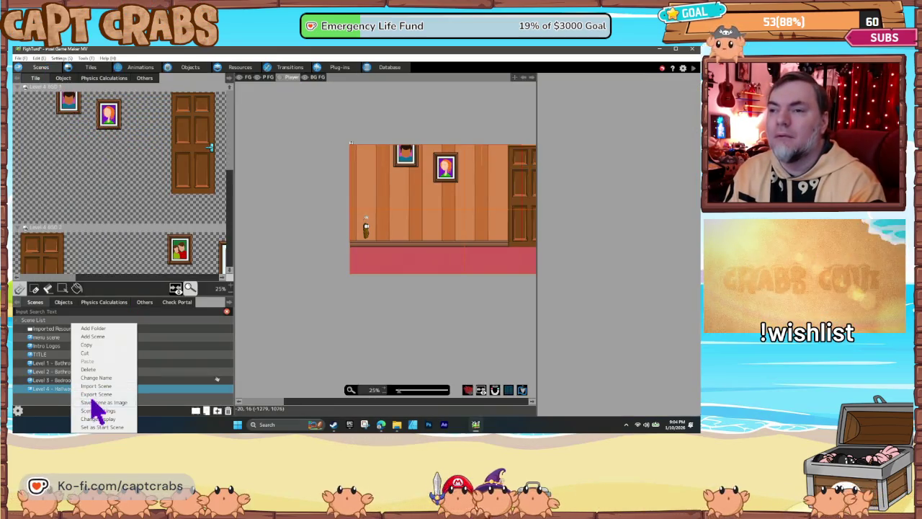
{"action": "left_click", "coordinate": [99, 410]}
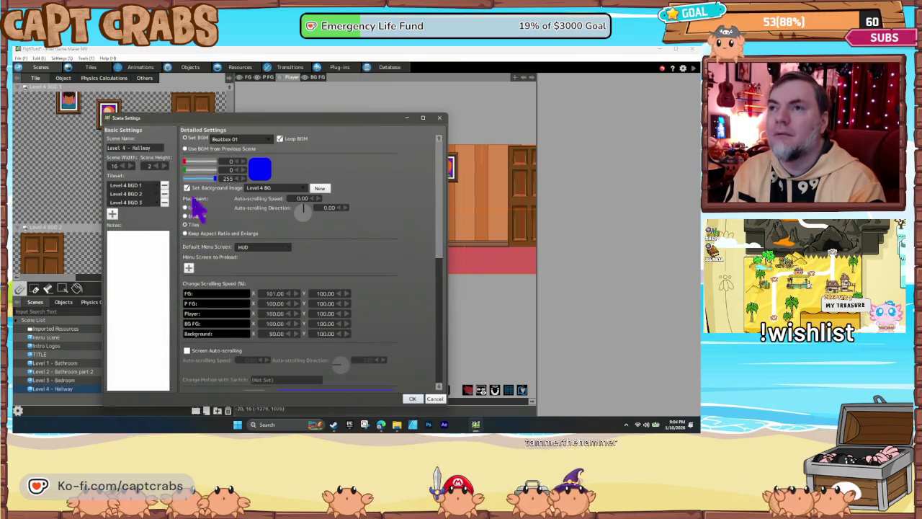
{"action": "left_click", "coordinate": [126, 211]}
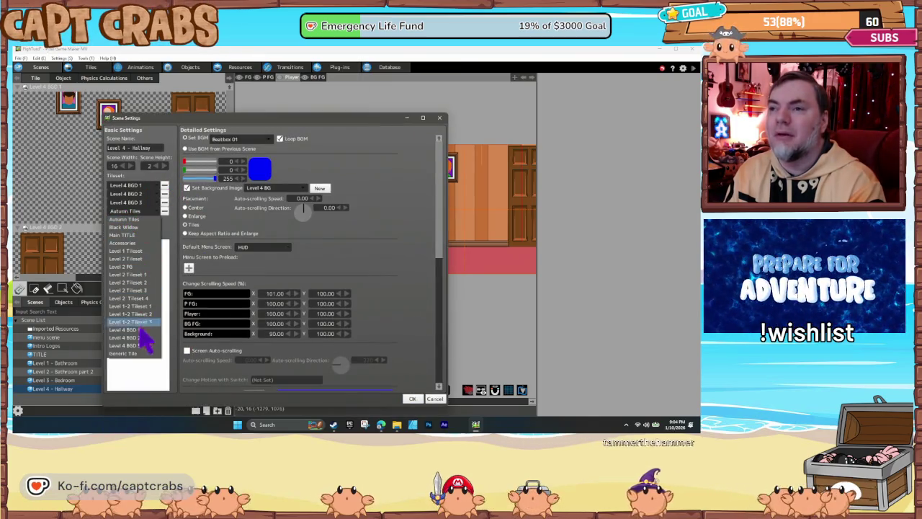
{"action": "left_click", "coordinate": [148, 364]}
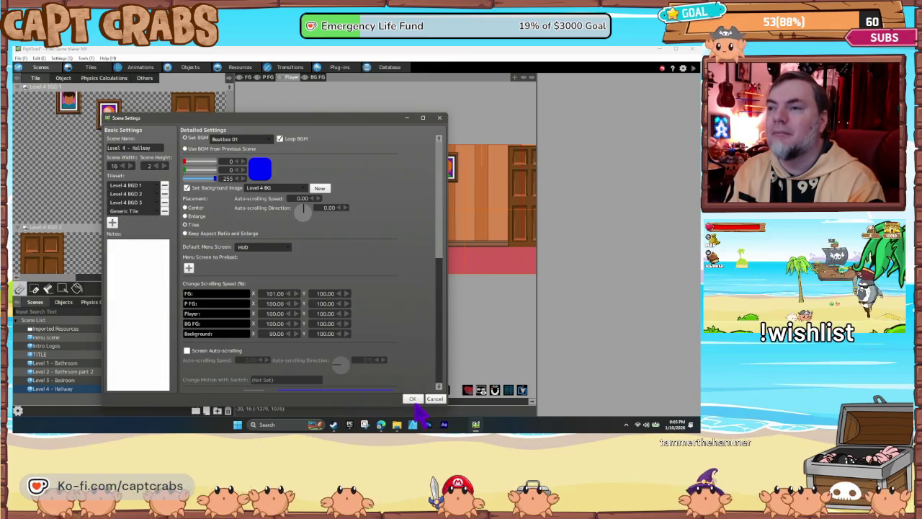
{"action": "left_click", "coordinate": [412, 399]}
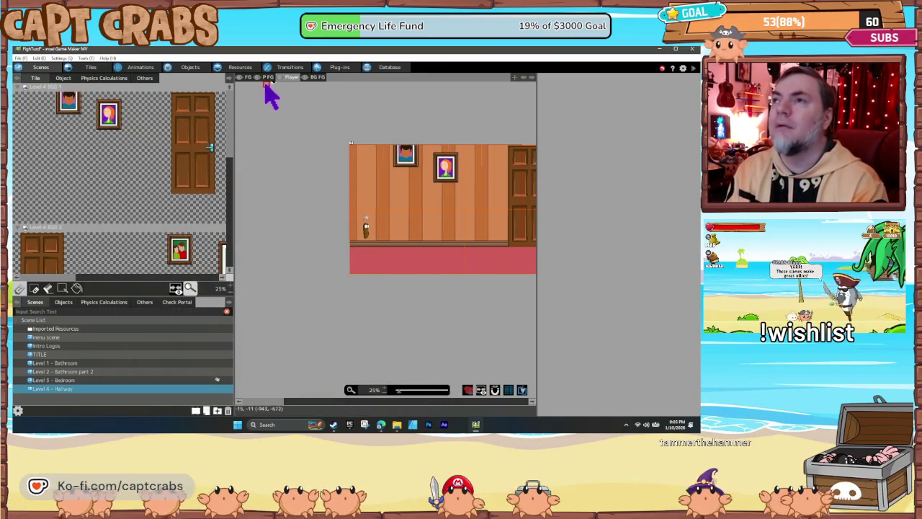
Step: On the Player layer, pick the red floor tile and paint the hallway floor's left section
{"action": "scroll", "coordinate": [189, 189], "scroll_direction": "down", "scroll_amount": 5}
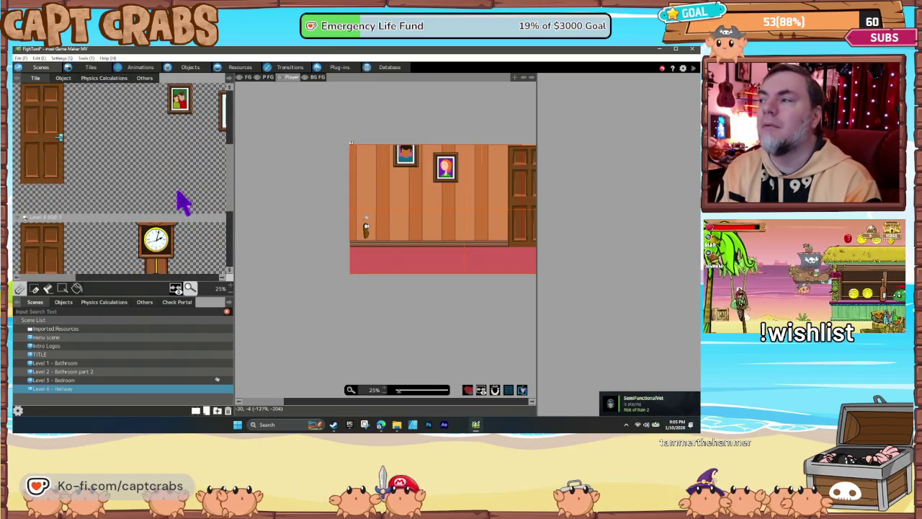
{"action": "scroll", "coordinate": [181, 216], "scroll_direction": "down", "scroll_amount": 5}
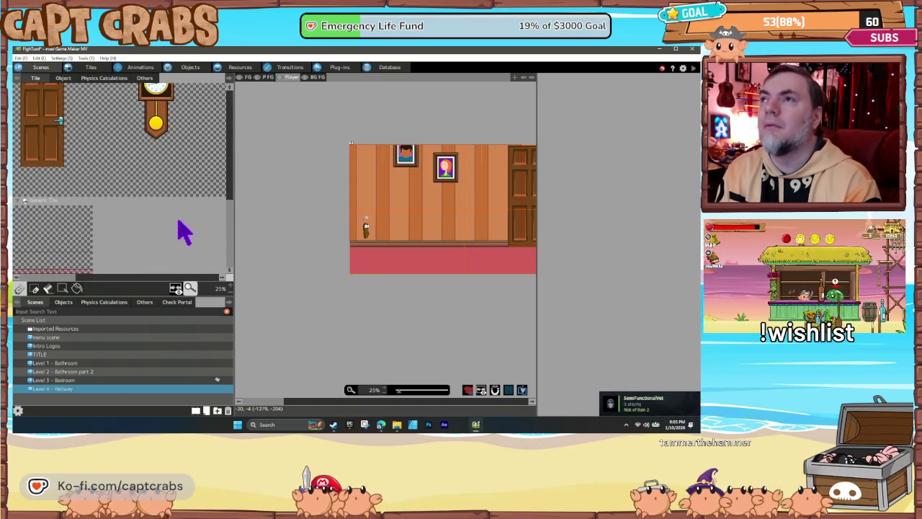
{"action": "left_click", "coordinate": [319, 82]}
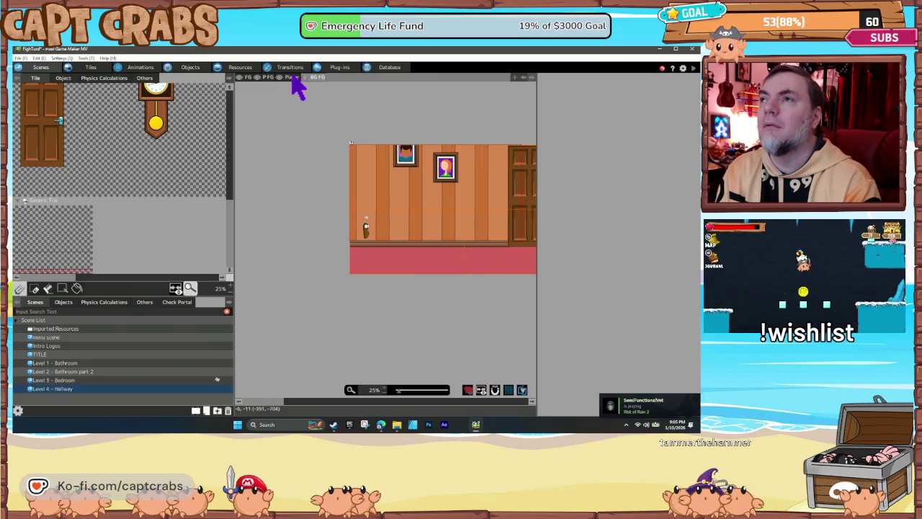
{"action": "left_click", "coordinate": [291, 78]}
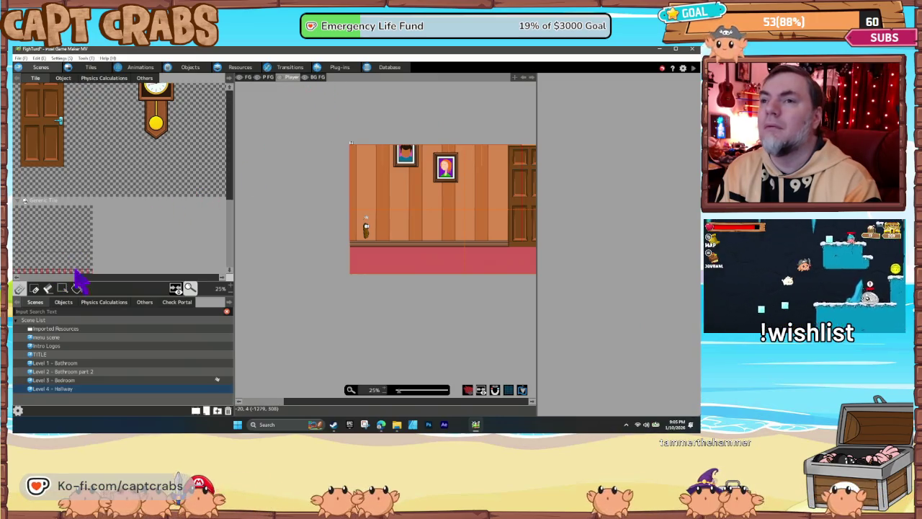
{"action": "left_click_drag", "start_coordinate": [88, 271], "coordinate": [17, 272]}
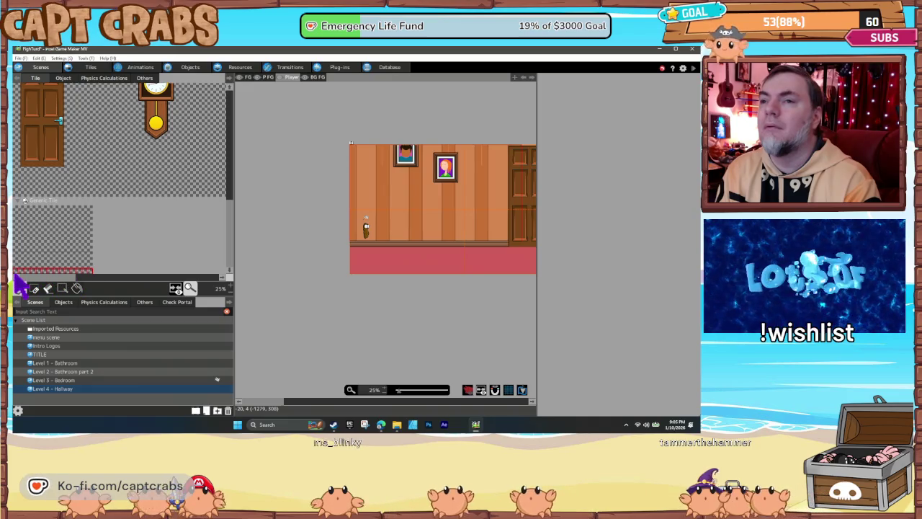
{"action": "left_click_drag", "start_coordinate": [354, 259], "coordinate": [435, 257]}
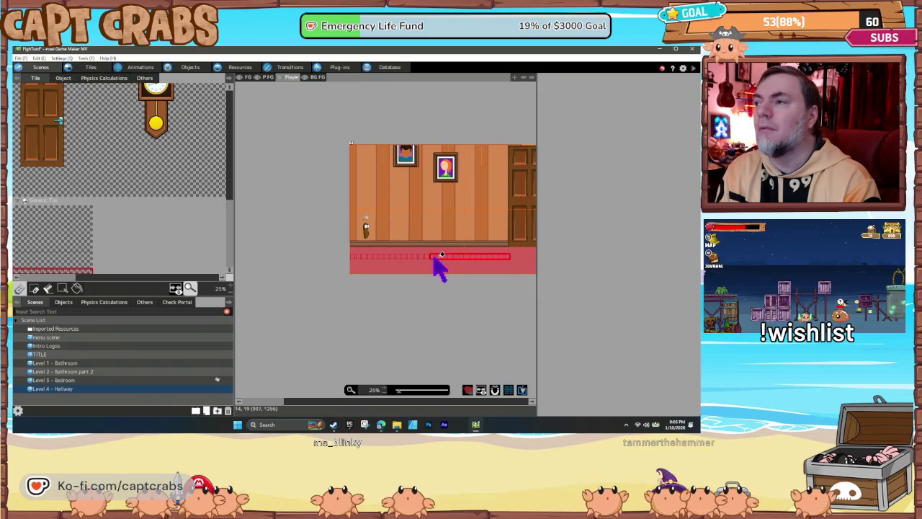
{"action": "left_click", "coordinate": [433, 259]}
{"action": "scroll", "coordinate": [453, 339], "scroll_direction": "right", "scroll_amount": 3}
{"action": "left_click_drag", "start_coordinate": [335, 264], "coordinate": [497, 266]}
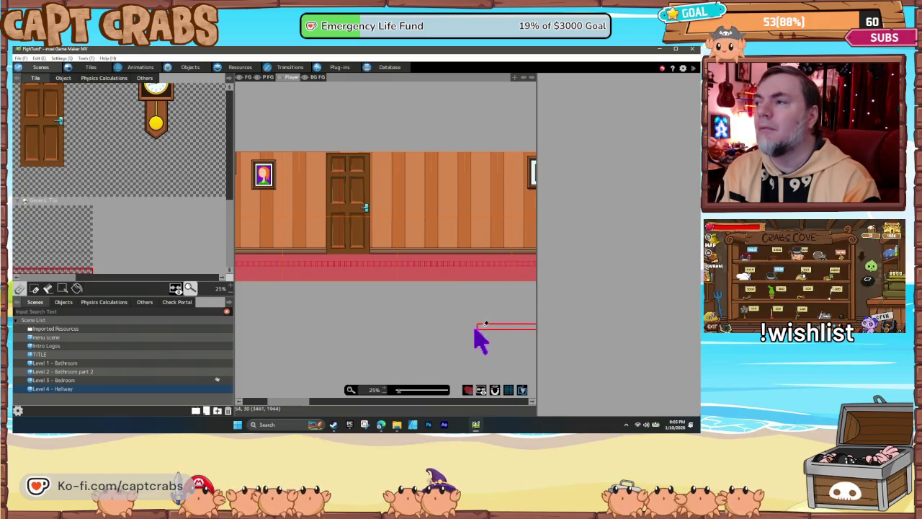
Step: Continue the red floor tile row rightward across the rest of the hallway
{"action": "scroll", "coordinate": [478, 335], "scroll_direction": "right", "scroll_amount": 5}
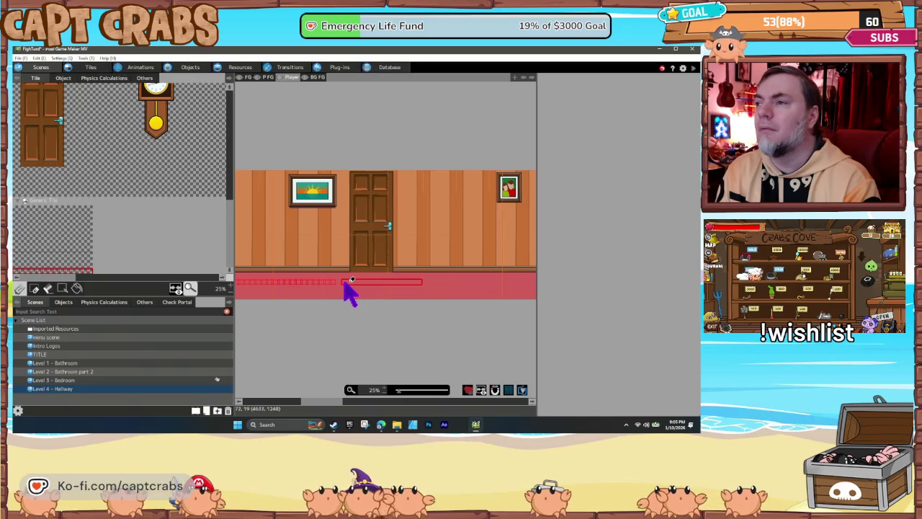
{"action": "left_click_drag", "start_coordinate": [344, 283], "coordinate": [496, 284]}
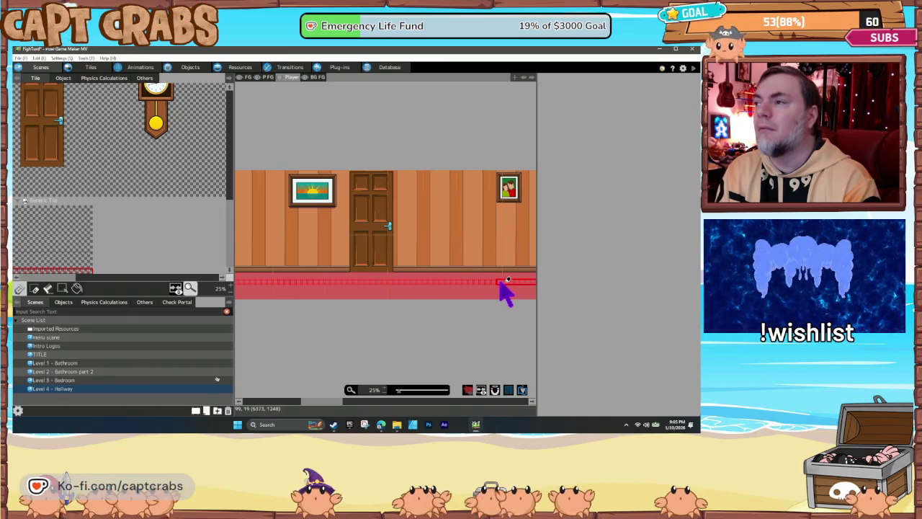
{"action": "scroll", "coordinate": [503, 338], "scroll_direction": "right", "scroll_amount": 5}
{"action": "mouse_move", "coordinate": [373, 300]}
{"action": "left_mouse_down"}
{"action": "mouse_move", "coordinate": [402, 290]}
{"action": "mouse_move", "coordinate": [492, 292]}
{"action": "left_mouse_up"}
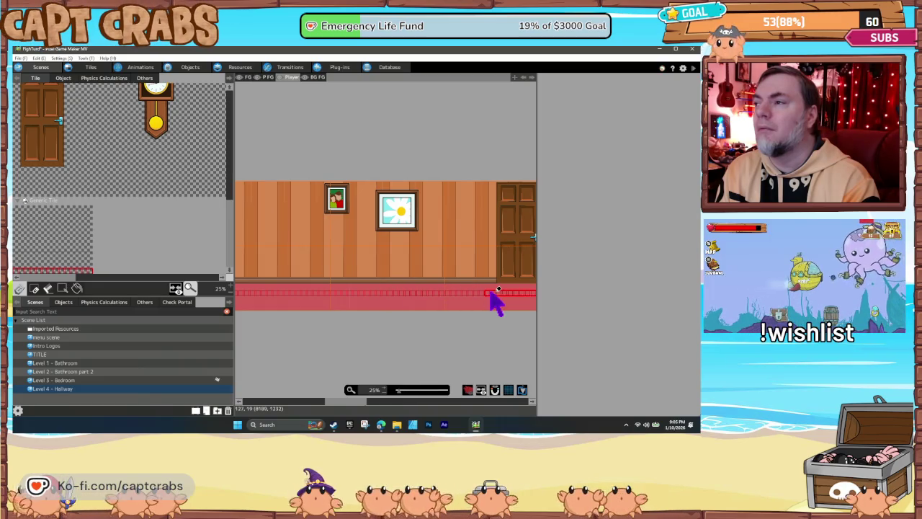
{"action": "scroll", "coordinate": [469, 352], "scroll_direction": "right", "scroll_amount": 5}
{"action": "mouse_move", "coordinate": [319, 329]}
{"action": "left_mouse_down"}
{"action": "mouse_move", "coordinate": [379, 312]}
{"action": "mouse_move", "coordinate": [454, 323]}
{"action": "left_mouse_up"}
{"action": "scroll", "coordinate": [494, 339], "scroll_direction": "right", "scroll_amount": 5}
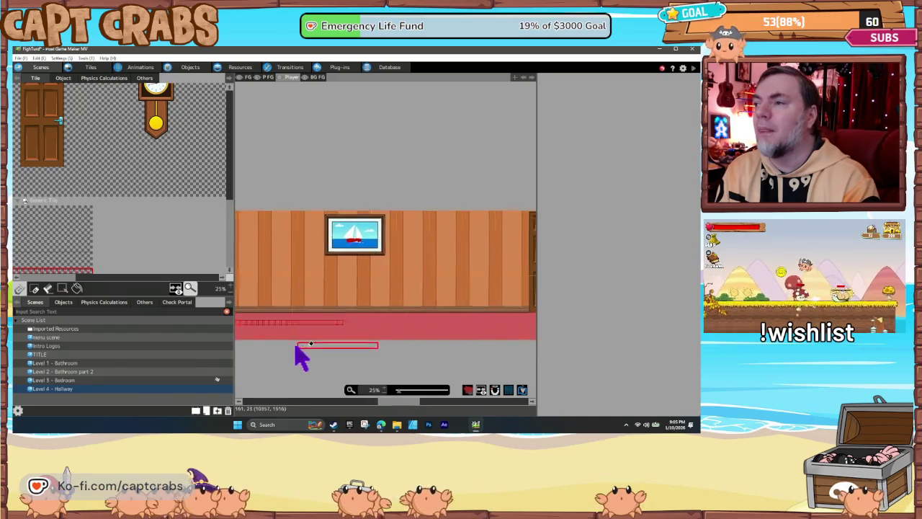
{"action": "mouse_move", "coordinate": [339, 320]}
{"action": "left_mouse_down"}
{"action": "mouse_move", "coordinate": [502, 321]}
{"action": "mouse_move", "coordinate": [385, 366]}
{"action": "mouse_move", "coordinate": [274, 350]}
{"action": "mouse_move", "coordinate": [346, 339]}
{"action": "mouse_move", "coordinate": [335, 331]}
{"action": "mouse_move", "coordinate": [410, 332]}
{"action": "left_mouse_up"}
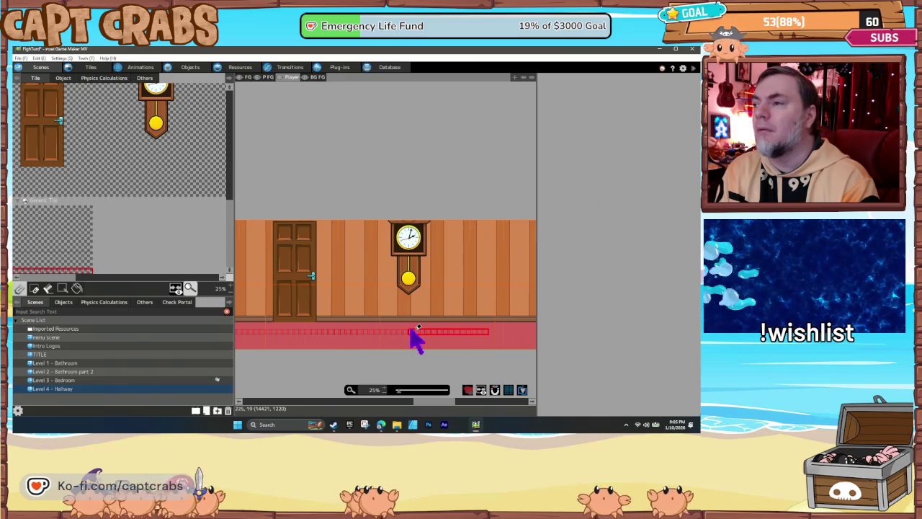
{"action": "mouse_move", "coordinate": [493, 331]}
{"action": "left_mouse_down"}
{"action": "mouse_move", "coordinate": [481, 371]}
{"action": "mouse_move", "coordinate": [251, 371]}
{"action": "mouse_move", "coordinate": [336, 330]}
{"action": "mouse_move", "coordinate": [493, 331]}
{"action": "mouse_move", "coordinate": [403, 372]}
{"action": "mouse_move", "coordinate": [331, 352]}
{"action": "mouse_move", "coordinate": [379, 340]}
{"action": "left_mouse_up"}
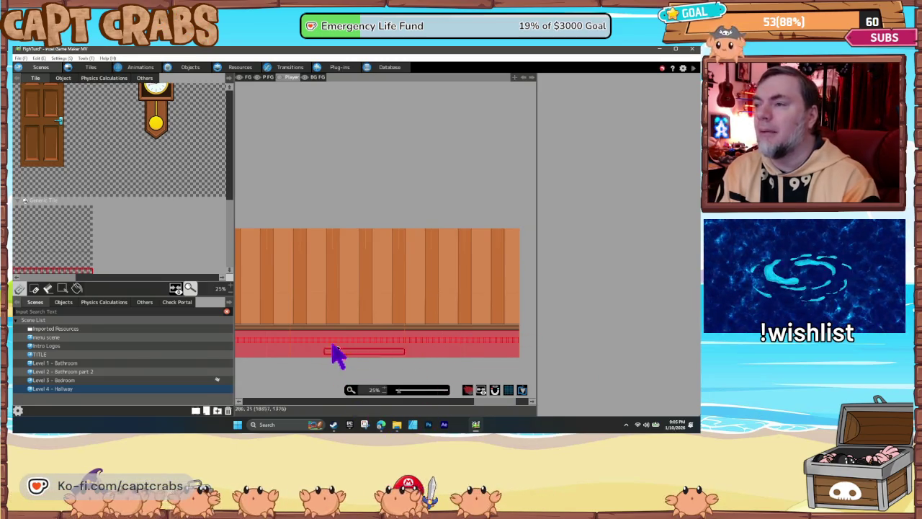
{"action": "scroll", "coordinate": [303, 367], "scroll_direction": "down", "scroll_amount": 2}
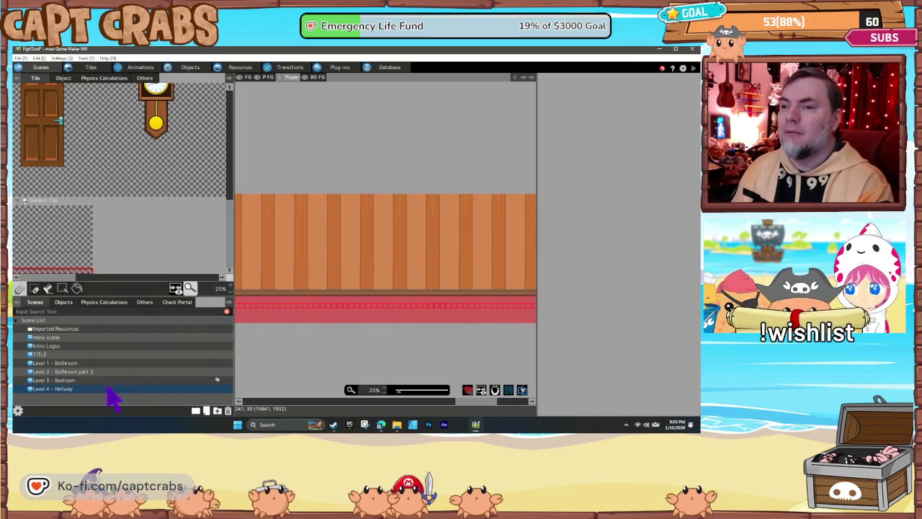
Step: Make Level 4 - Hallway the start scene, open it, and start a playtest with F7
{"action": "right_click", "coordinate": [80, 400]}
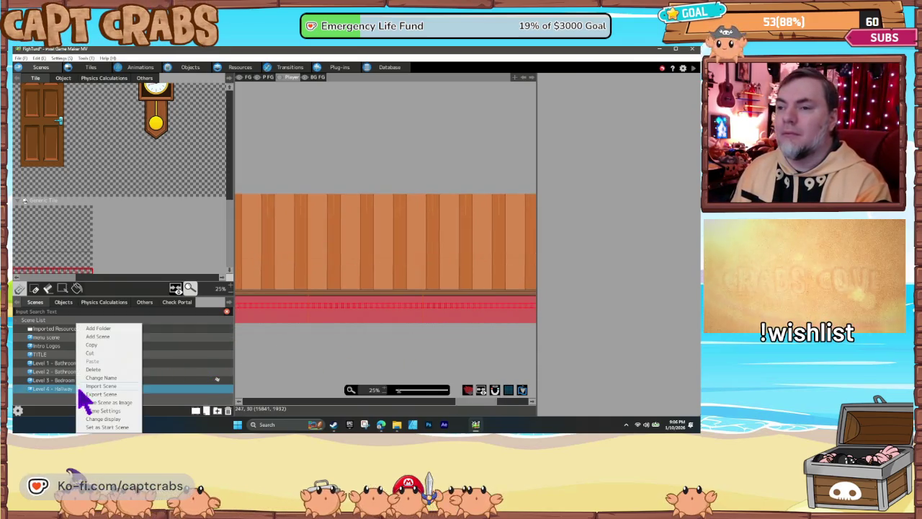
{"action": "left_click", "coordinate": [94, 428]}
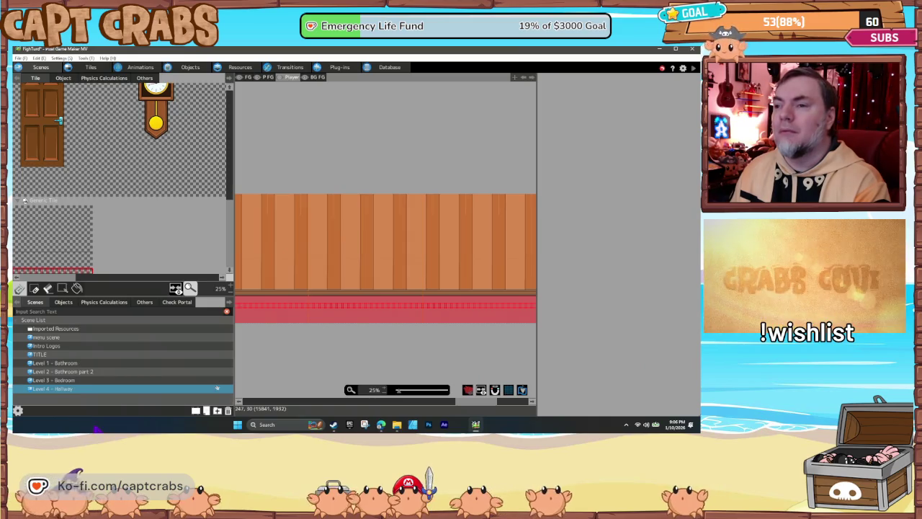
{"action": "double_click", "coordinate": [36, 388]}
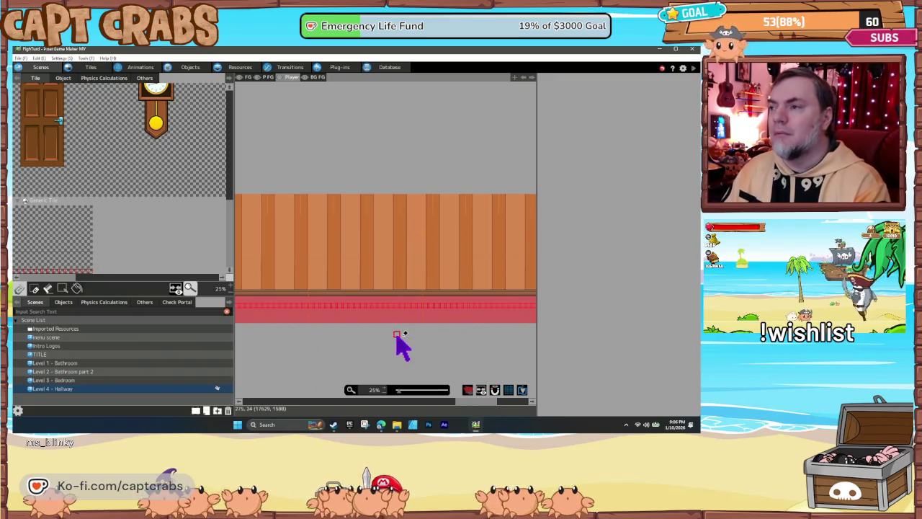
{"action": "key", "text": "F7"}
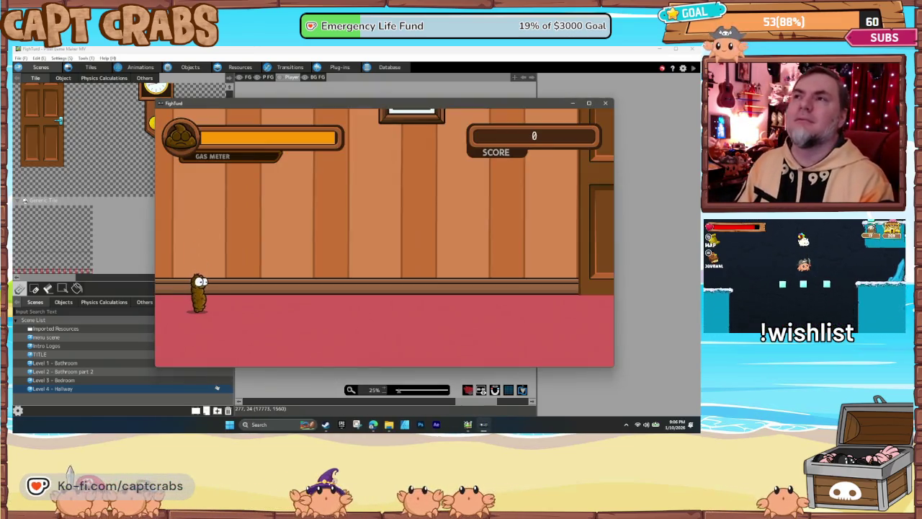
Step: Walk and jump the character along the hallway's red floor, then close the game window
{"action": "key", "text": "Right"}
{"action": "key", "text": "space"}
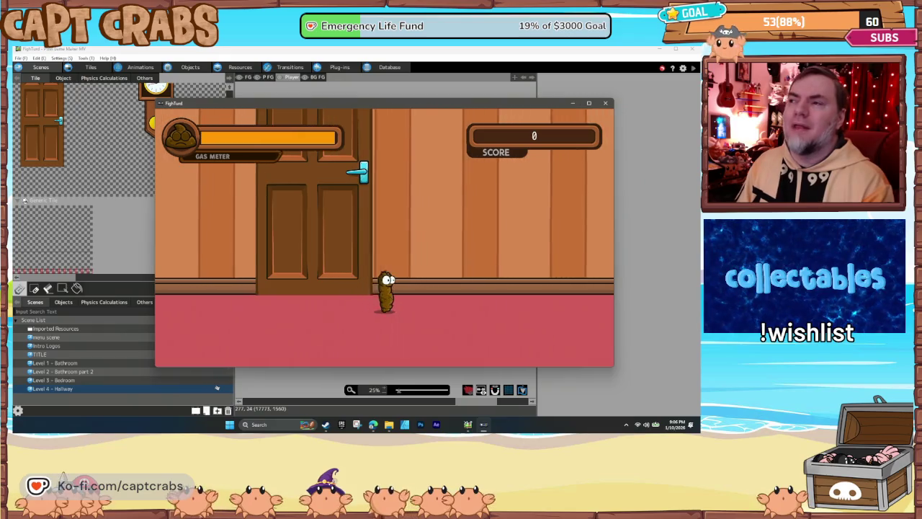
{"action": "key", "text": "Right"}
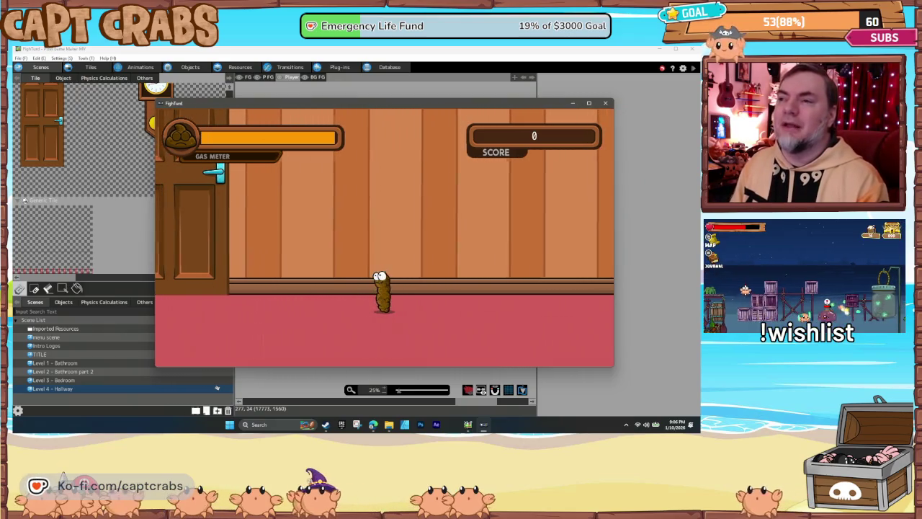
{"action": "key", "text": "Left"}
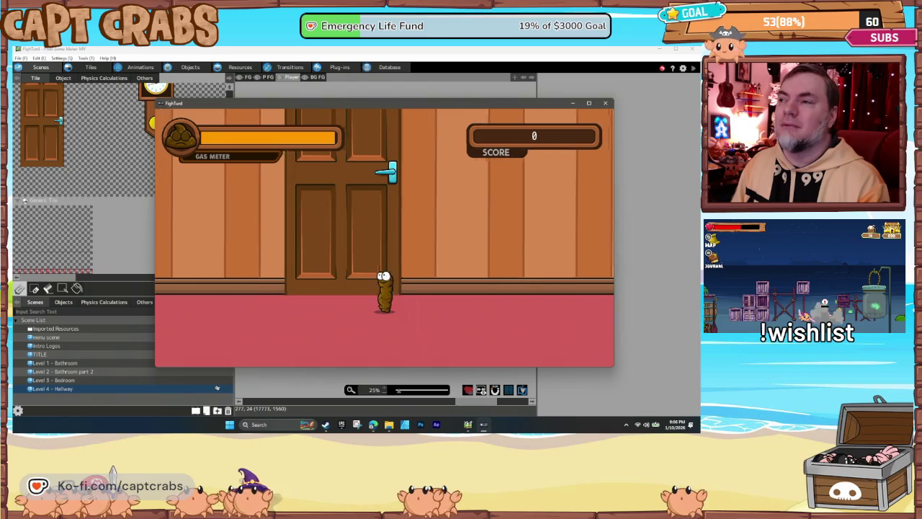
{"action": "key", "text": "Right"}
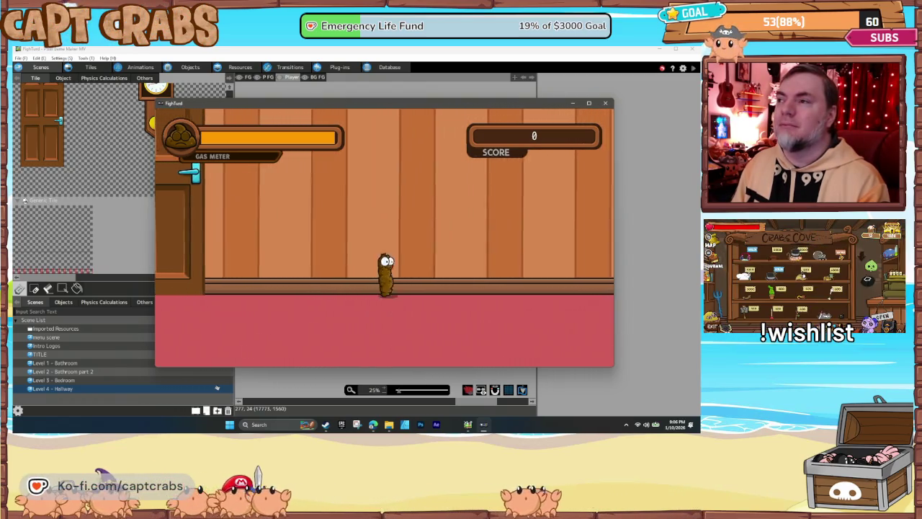
{"action": "key", "text": "Right"}
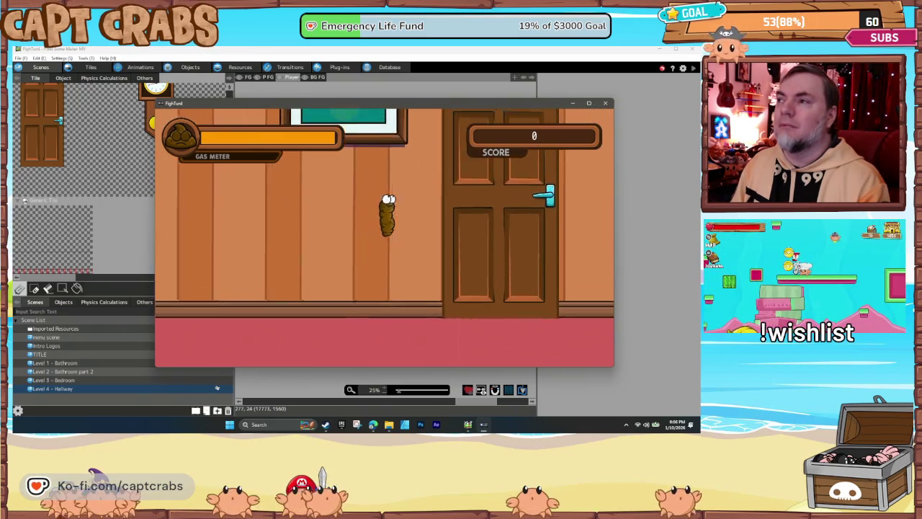
{"action": "key", "text": "Right"}
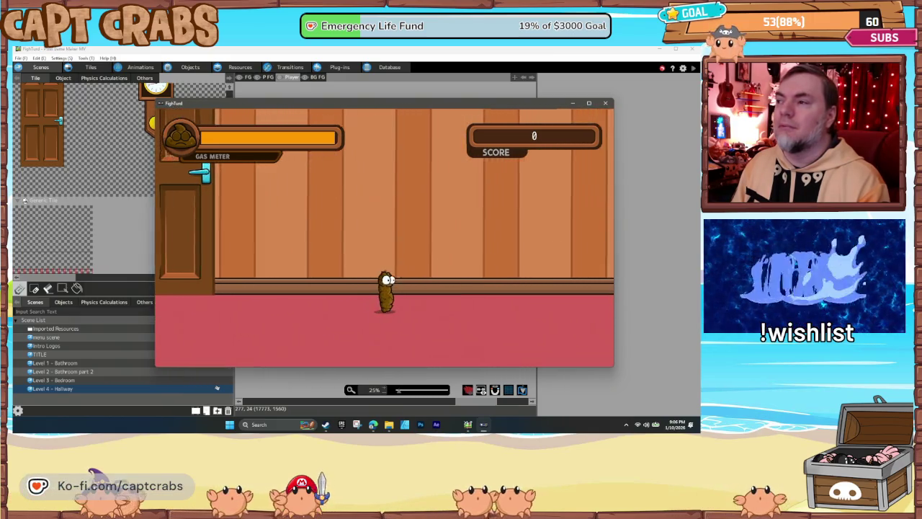
{"action": "key", "text": "space"}
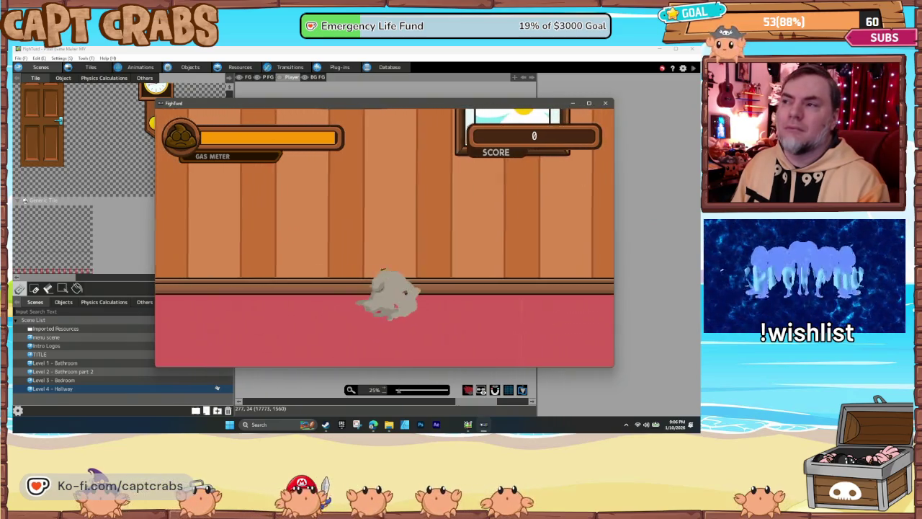
{"action": "key", "text": "Right"}
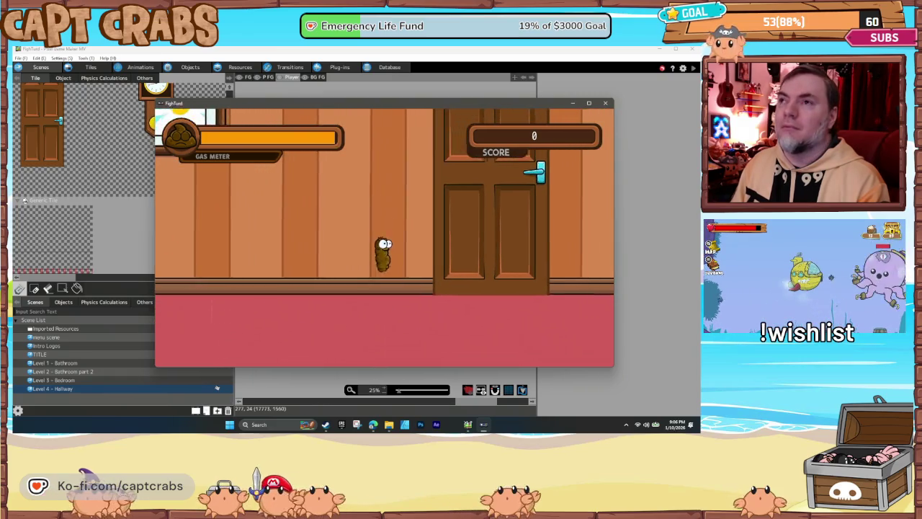
{"action": "key", "text": "Right"}
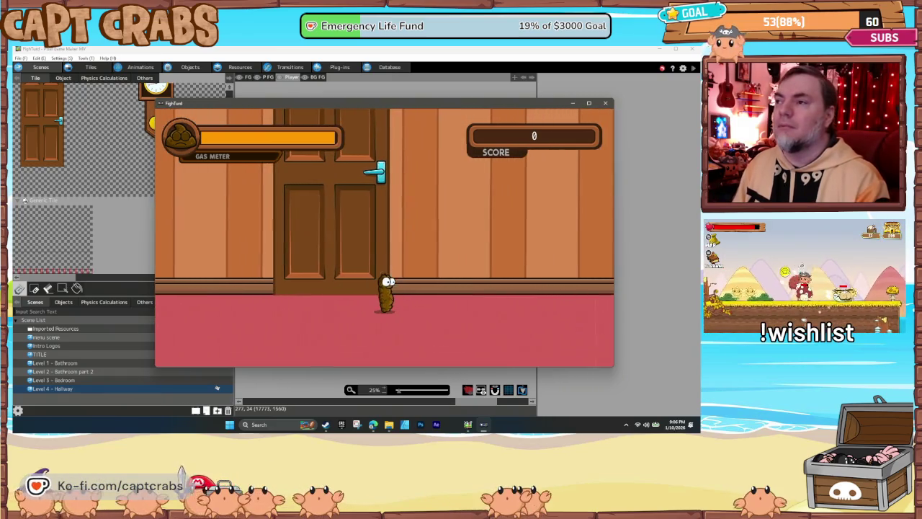
{"action": "left_click", "coordinate": [605, 104]}
Step: In the Level 4 - Hallway scene settings, set background X scroll speed to 100 and foreground X to 105
{"action": "right_click", "coordinate": [84, 391]}
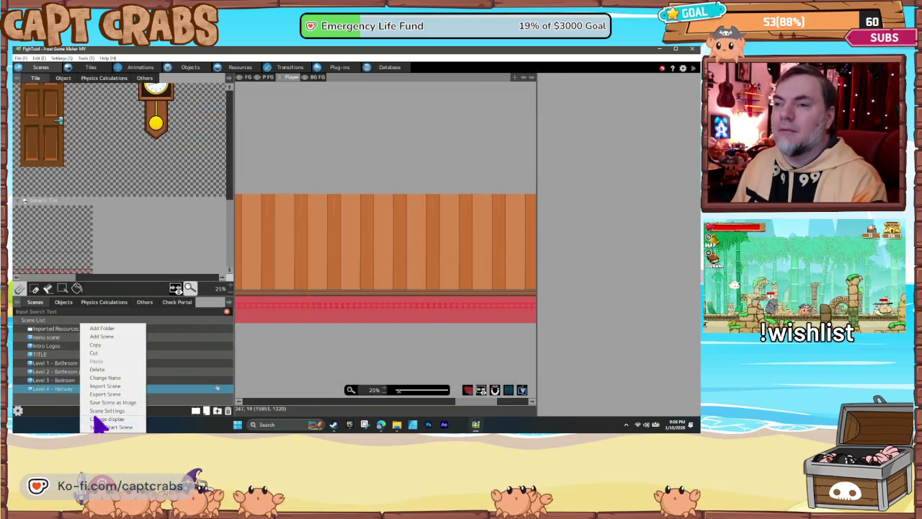
{"action": "left_click", "coordinate": [101, 410]}
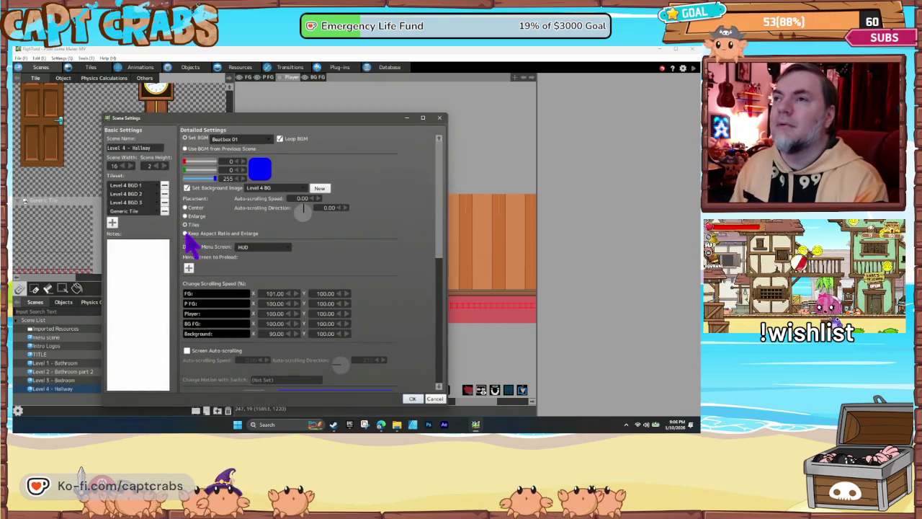
{"action": "double_click", "coordinate": [276, 333]}
{"action": "type", "text": "100"}
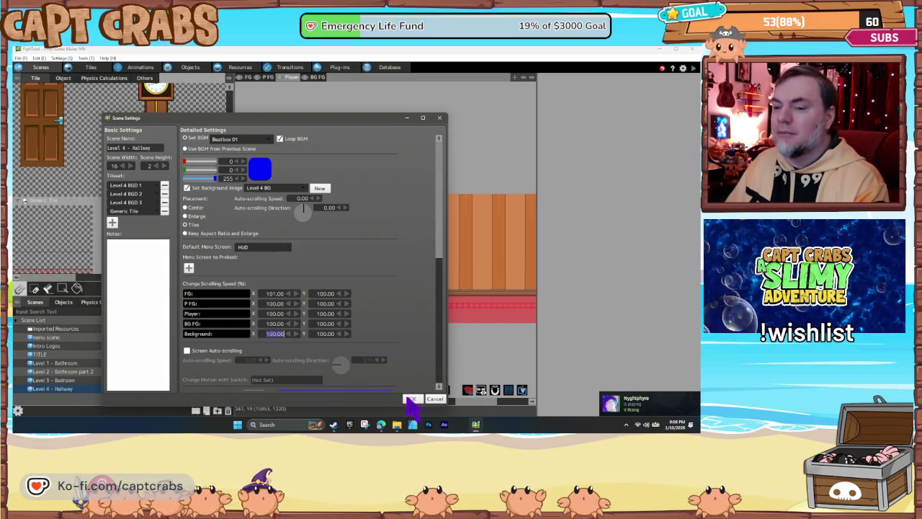
{"action": "left_click", "coordinate": [410, 398]}
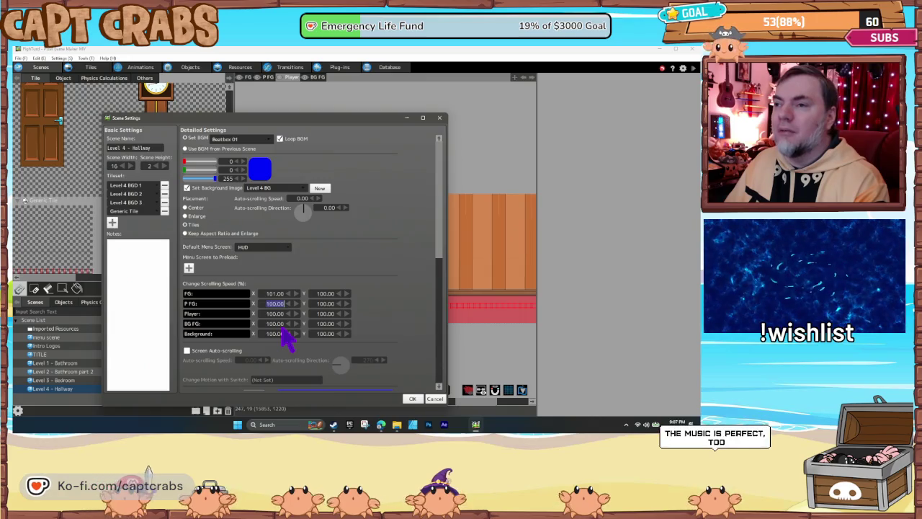
{"action": "key", "text": "shift+Tab"}
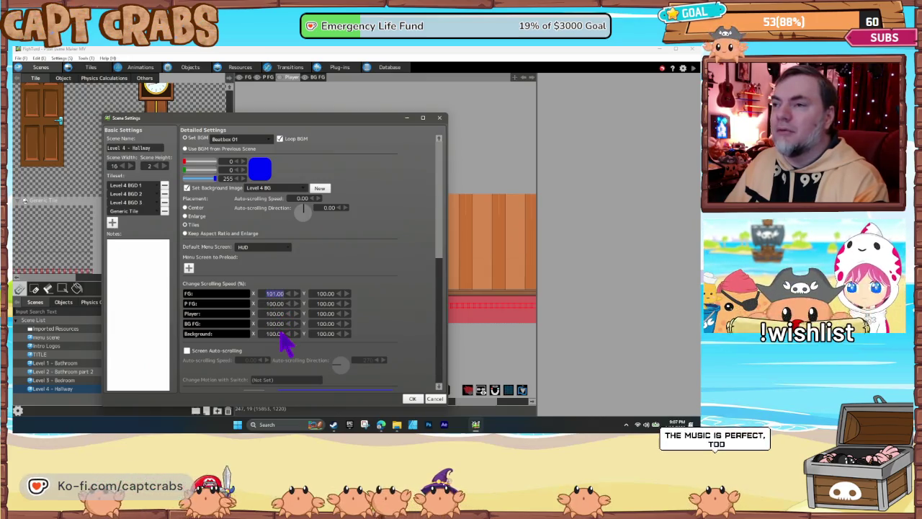
{"action": "type", "text": "1"}
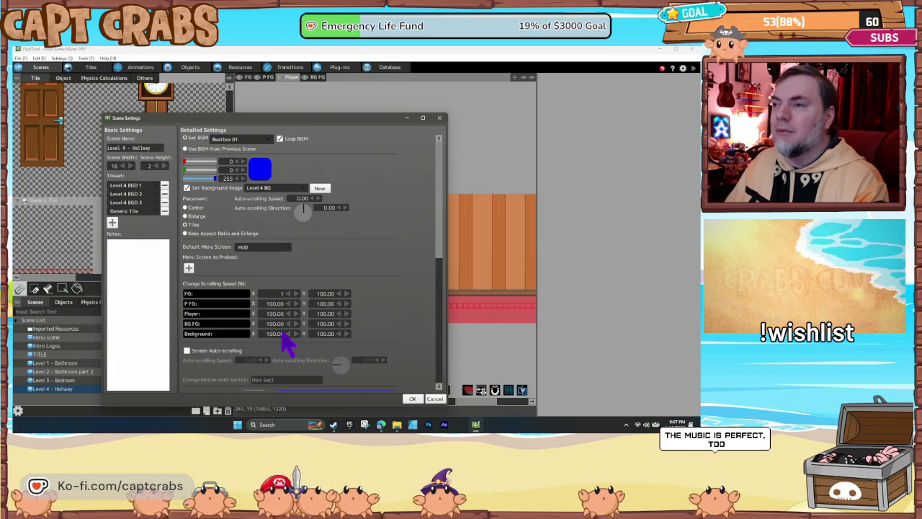
{"action": "type", "text": "05"}
{"action": "key", "text": "Return"}
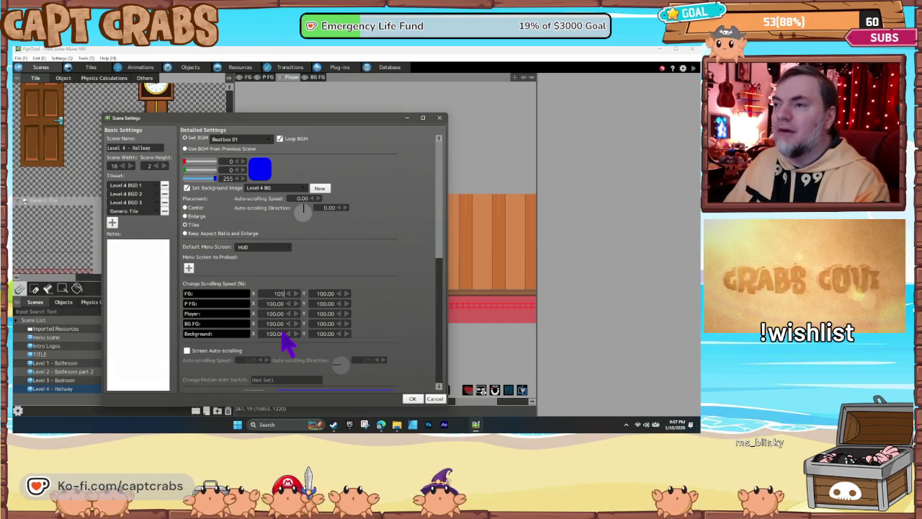
{"action": "left_click", "coordinate": [412, 398]}
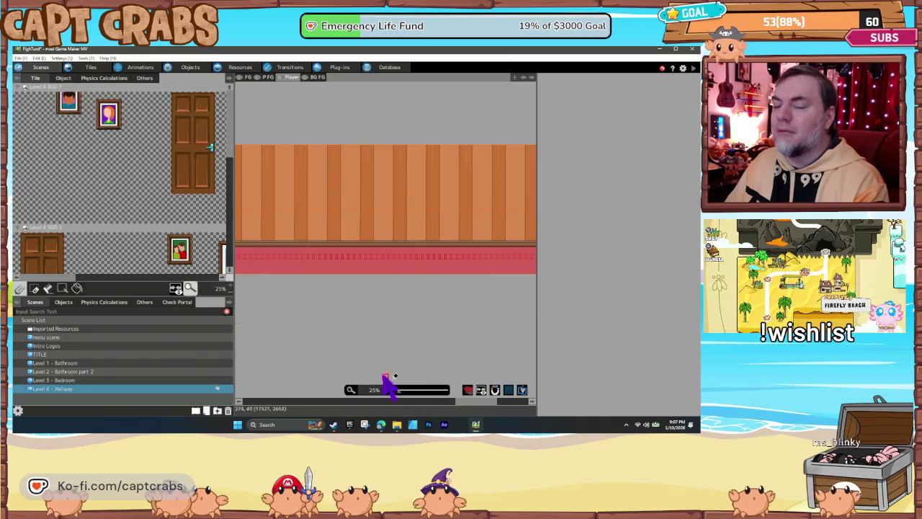
{"action": "scroll", "coordinate": [321, 317], "scroll_direction": "up", "scroll_amount": 3}
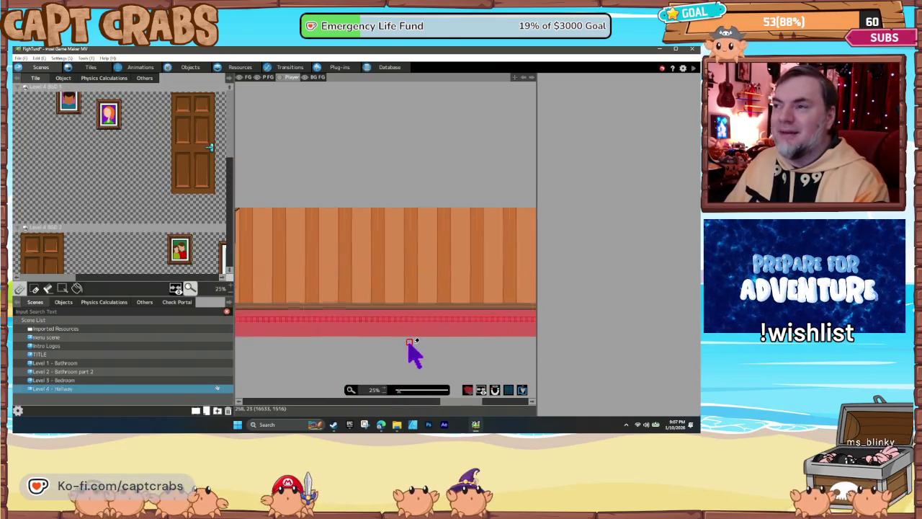
{"action": "key", "text": "F5"}
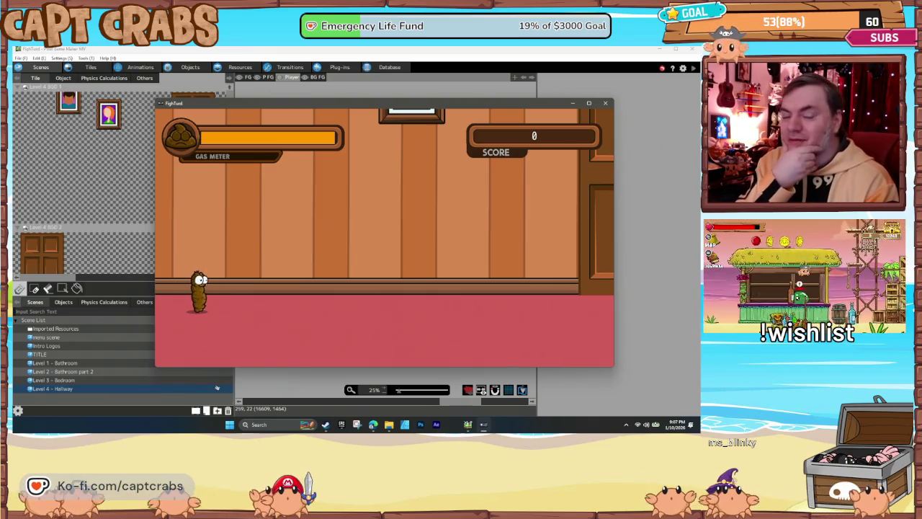
{"action": "key", "text": "Right"}
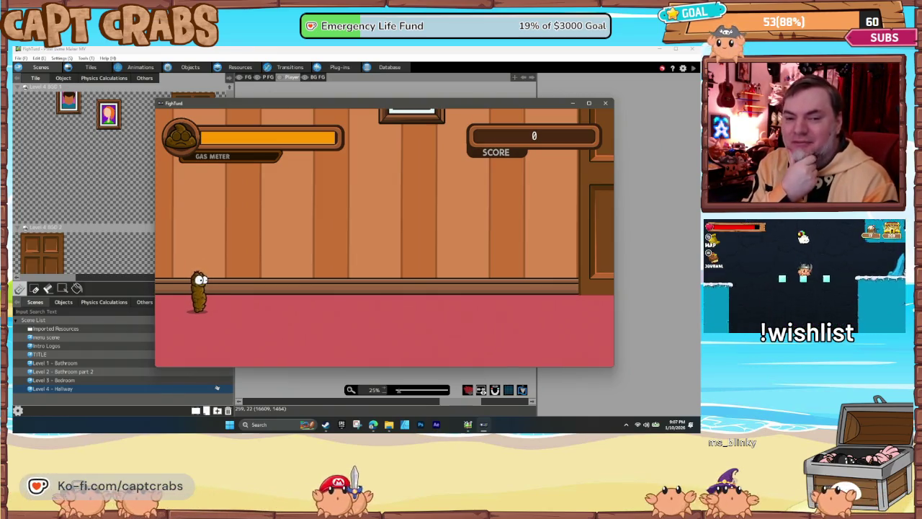
{"action": "key", "text": "Right"}
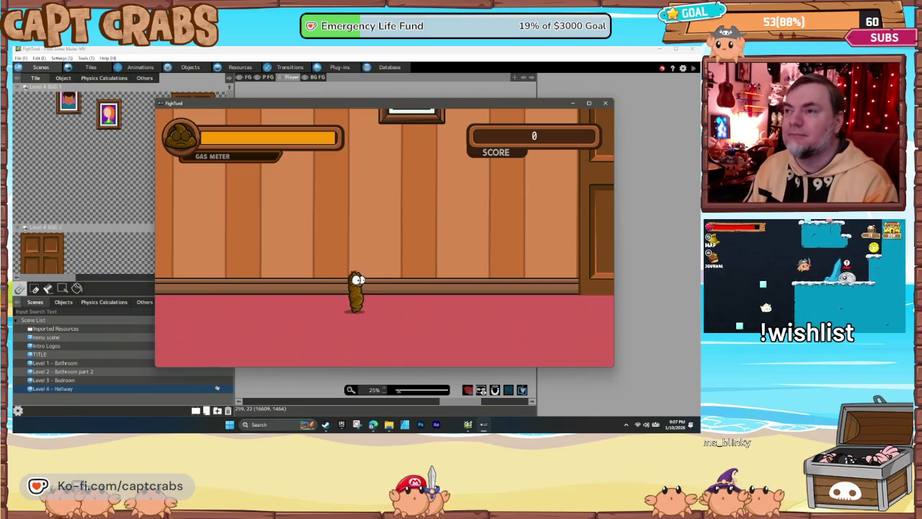
{"action": "key", "text": "space"}
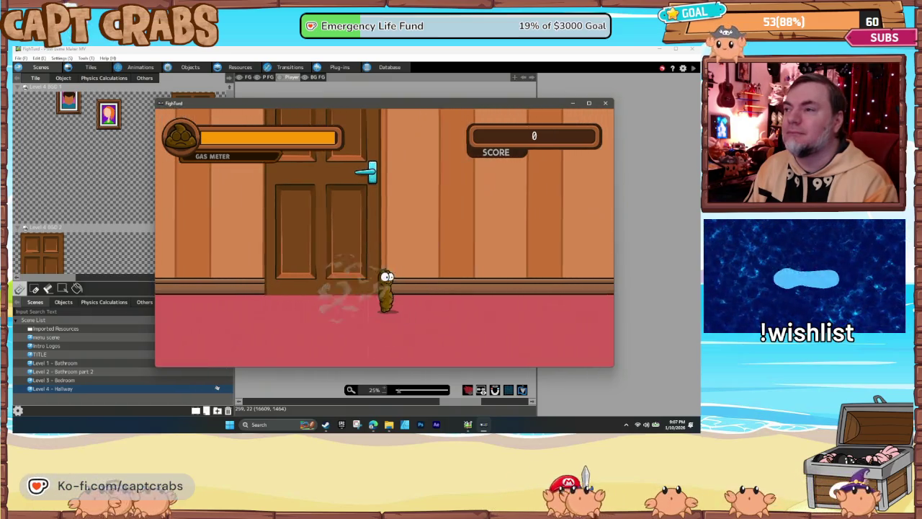
{"action": "key", "text": "Right"}
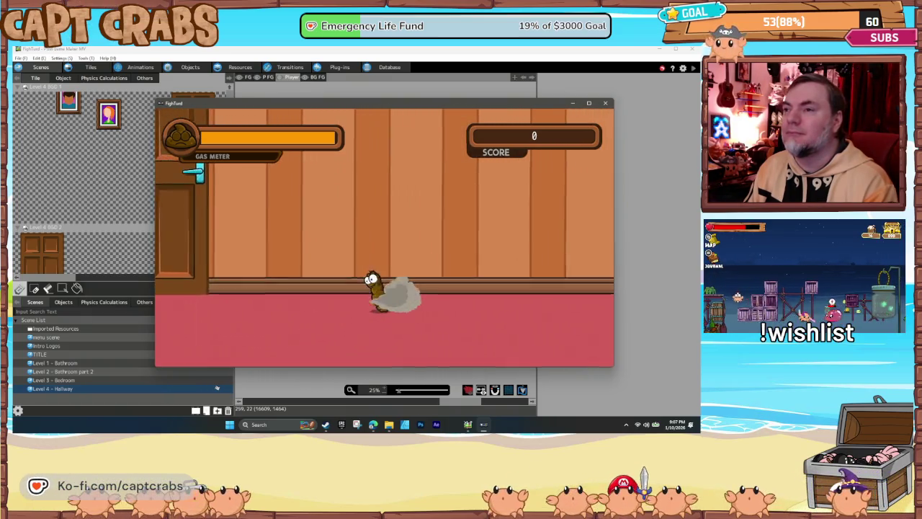
{"action": "key", "text": "space"}
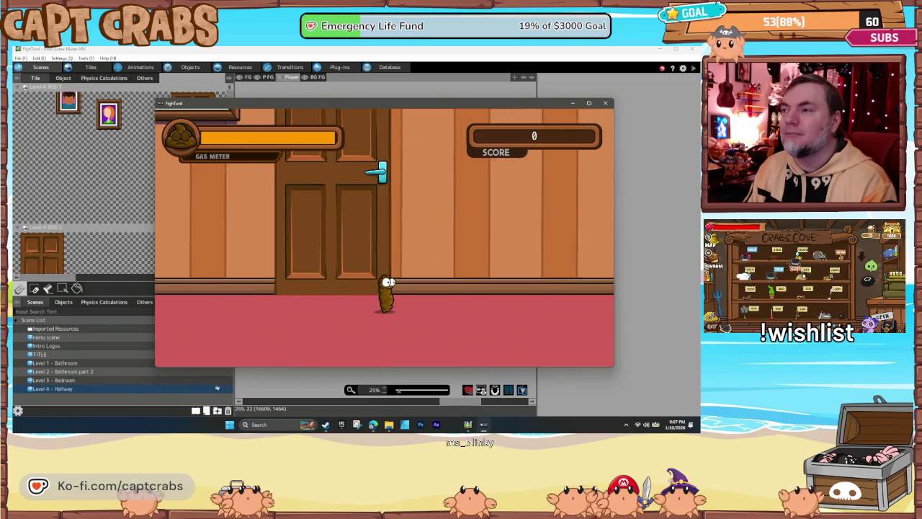
{"action": "key", "text": "Right"}
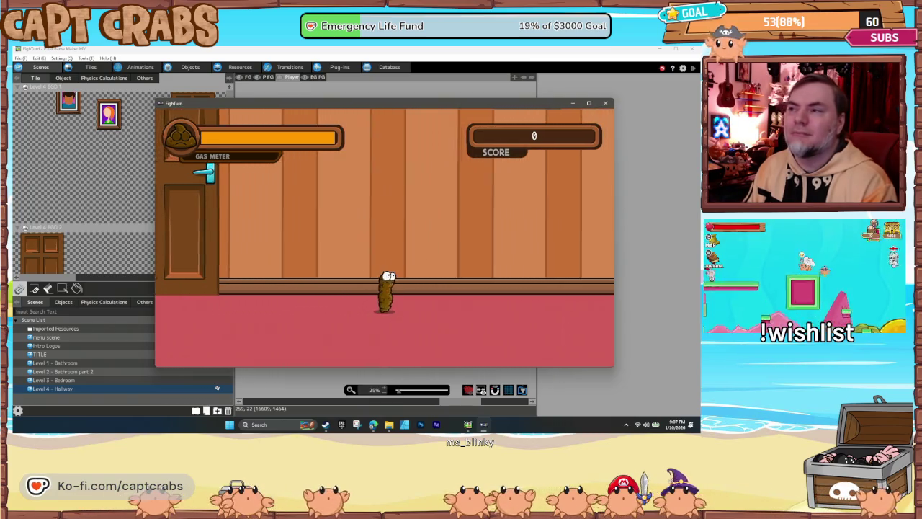
{"action": "key", "text": "Right"}
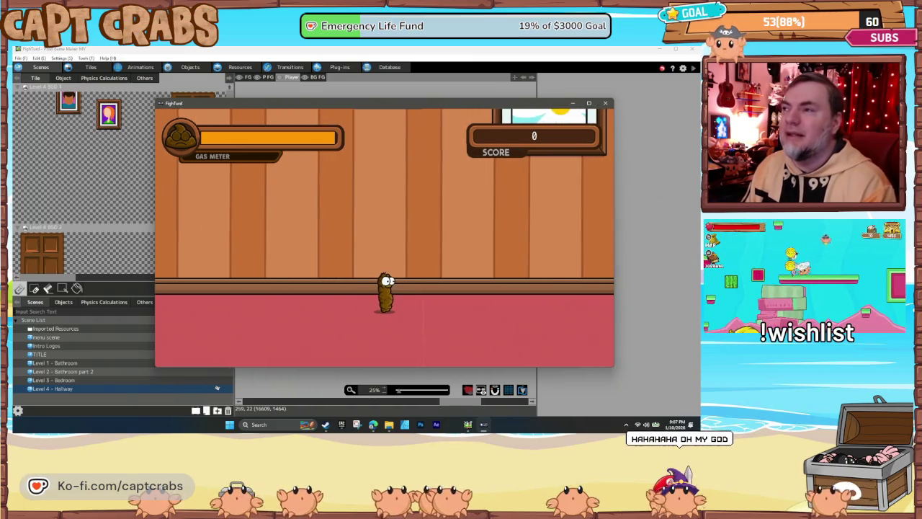
{"action": "key", "text": "Right"}
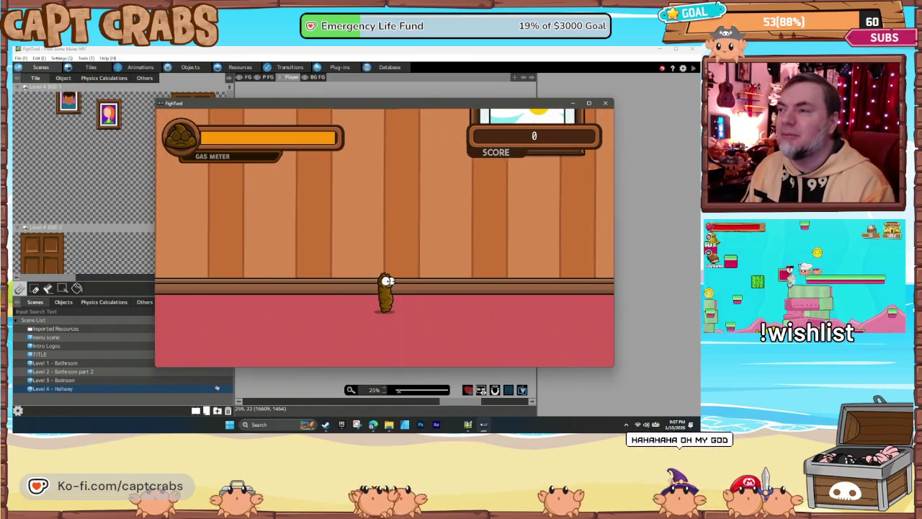
{"action": "key", "text": "Right"}
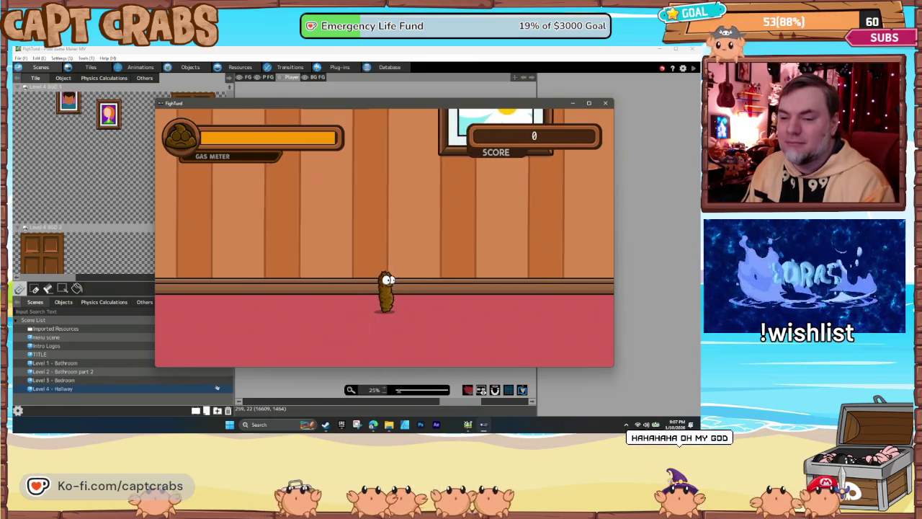
{"action": "key", "text": "Up"}
{"action": "key", "text": "Right"}
{"action": "key", "text": "Up"}
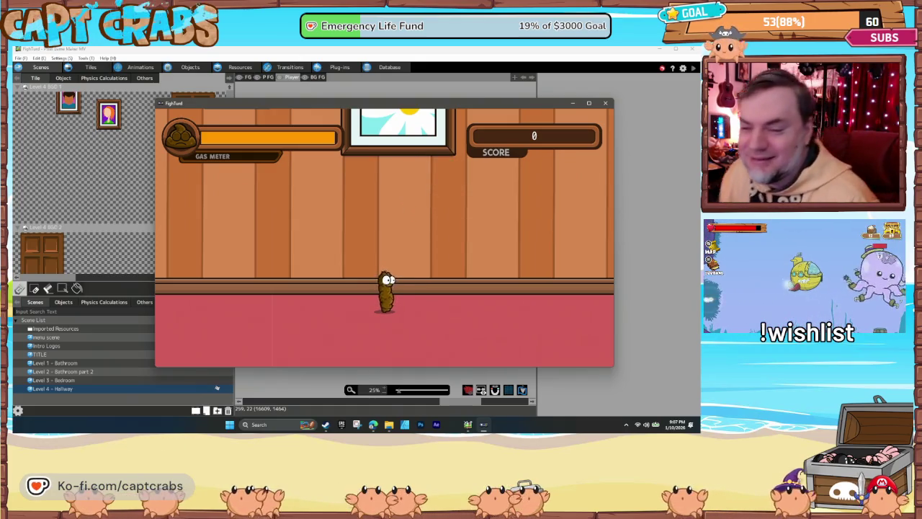
{"action": "key", "text": "Left"}
{"action": "key", "text": "Right"}
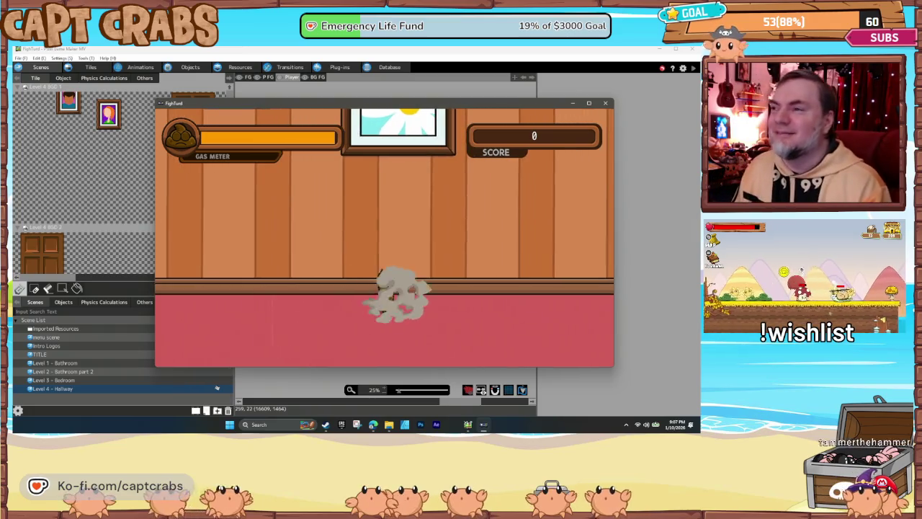
{"action": "key", "text": "Right"}
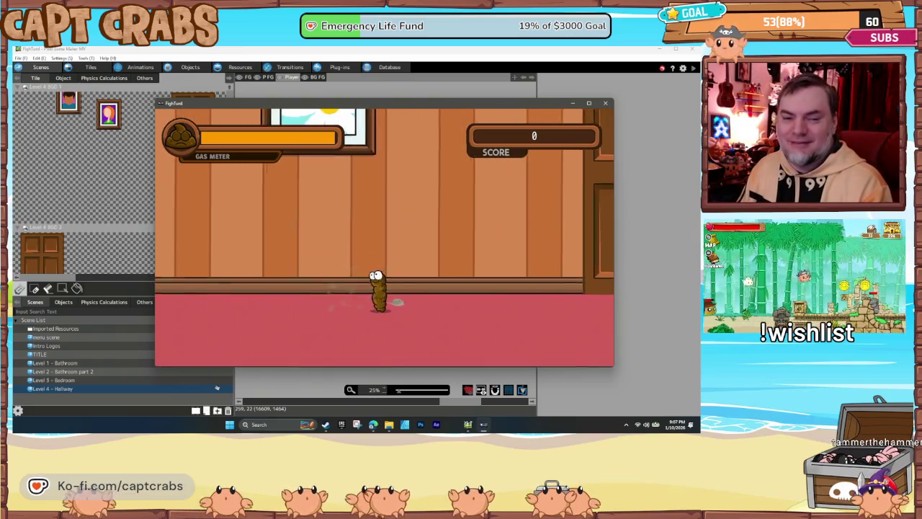
{"action": "key", "text": "space"}
{"action": "key", "text": "Right"}
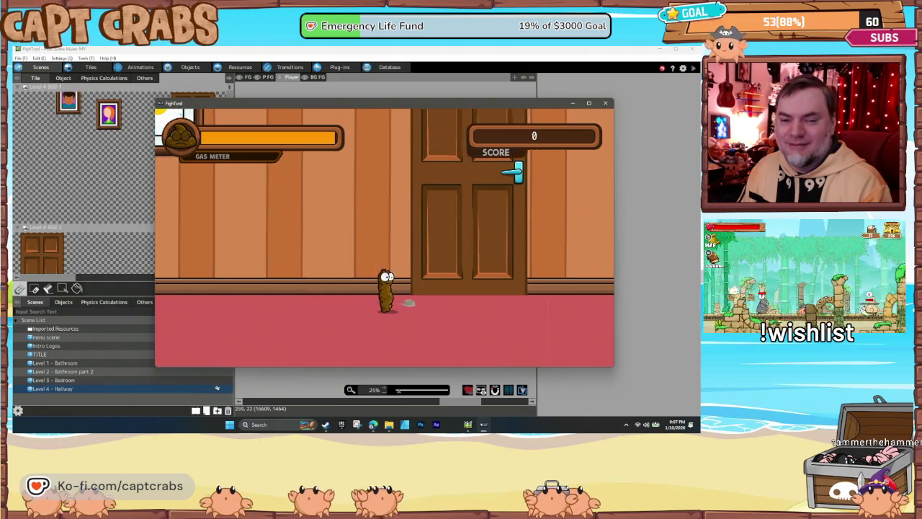
{"action": "key", "text": "Right"}
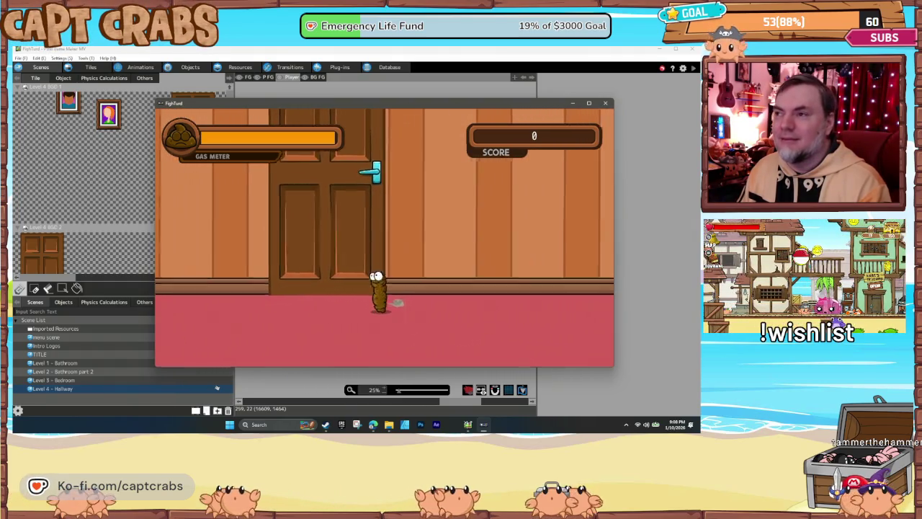
{"action": "key", "text": "Right"}
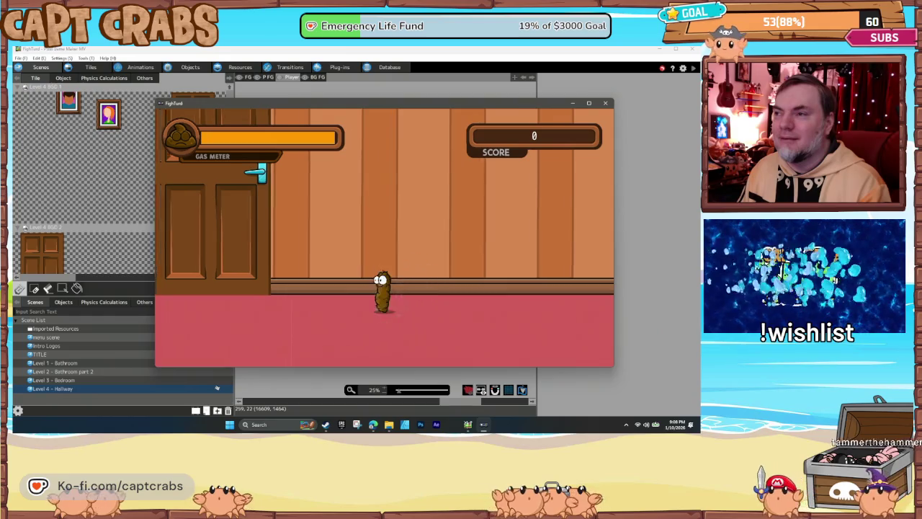
{"action": "key", "text": "Right"}
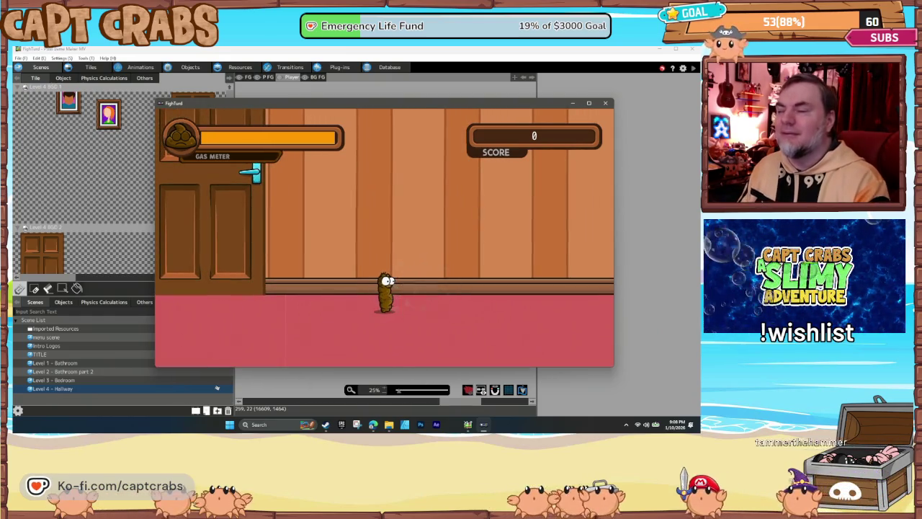
{"action": "left_click", "coordinate": [605, 103]}
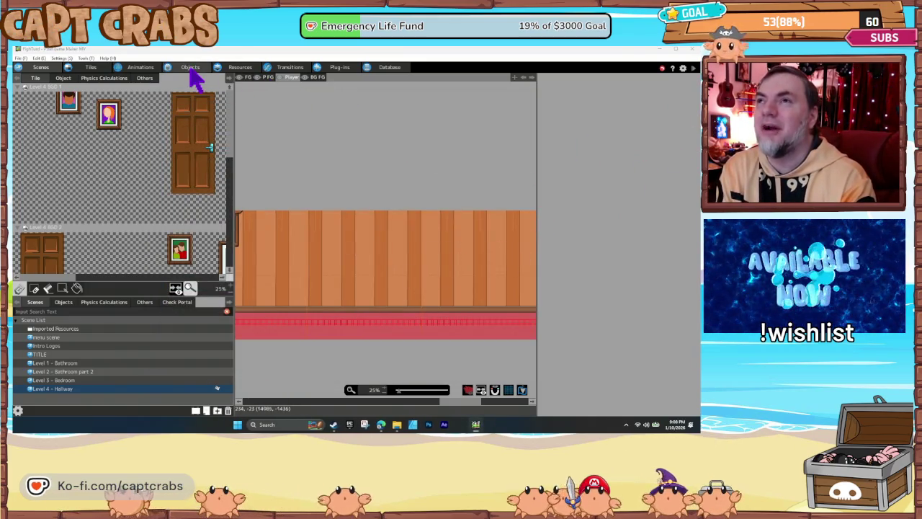
{"action": "left_click", "coordinate": [242, 69]}
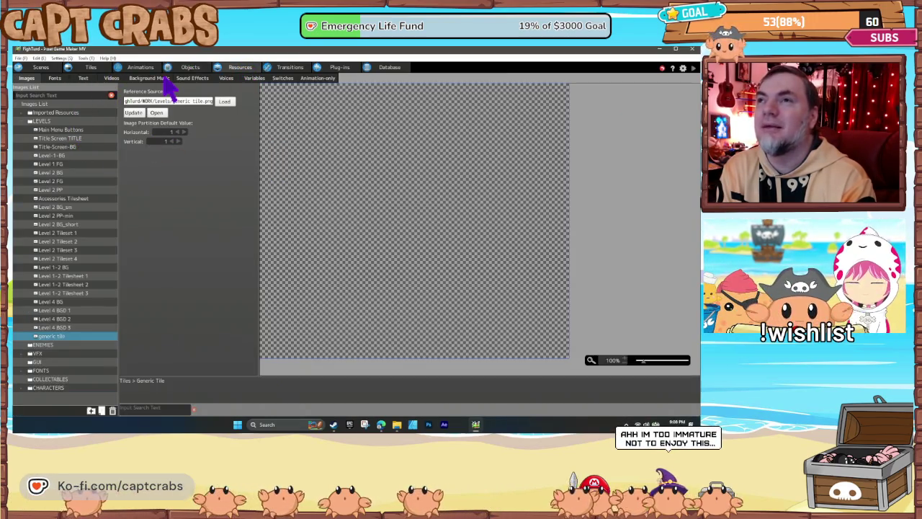
{"action": "left_click", "coordinate": [149, 78]}
{"action": "left_click", "coordinate": [58, 131]}
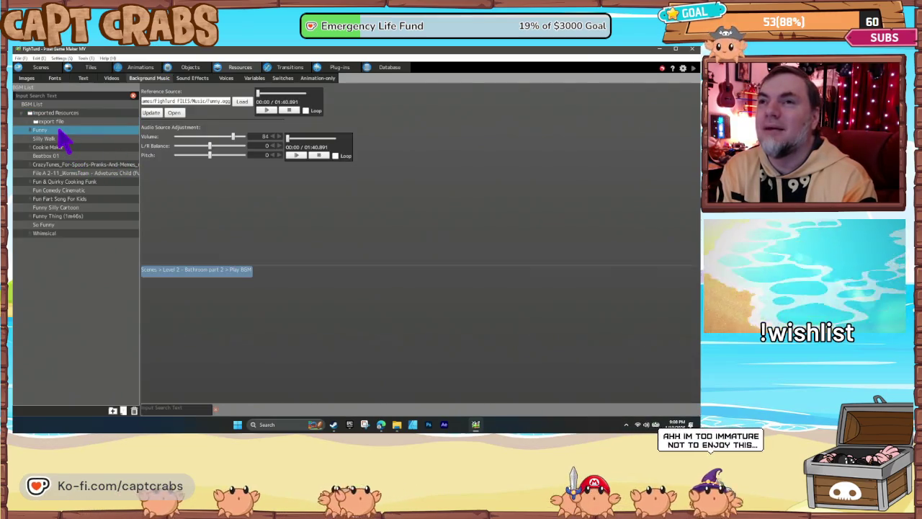
{"action": "left_click", "coordinate": [266, 111]}
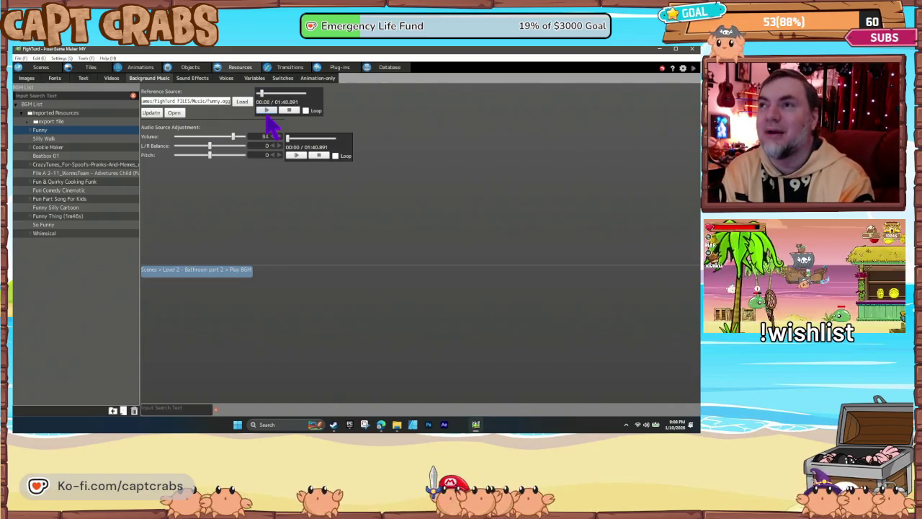
{"action": "left_click", "coordinate": [62, 147]}
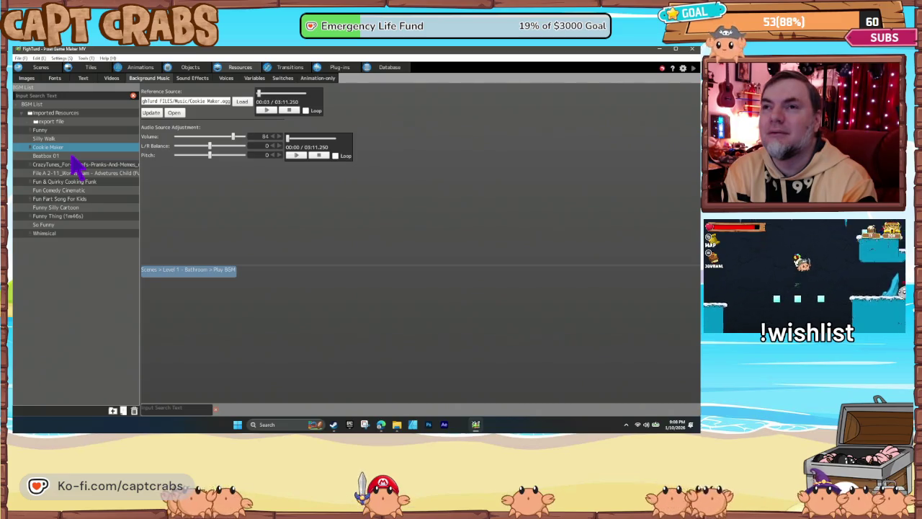
{"action": "left_click", "coordinate": [82, 165]}
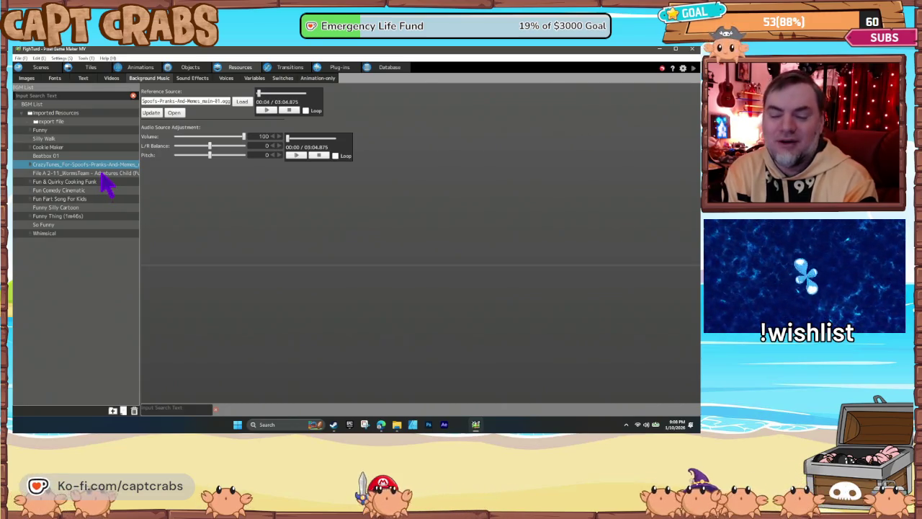
{"action": "left_click", "coordinate": [101, 174]}
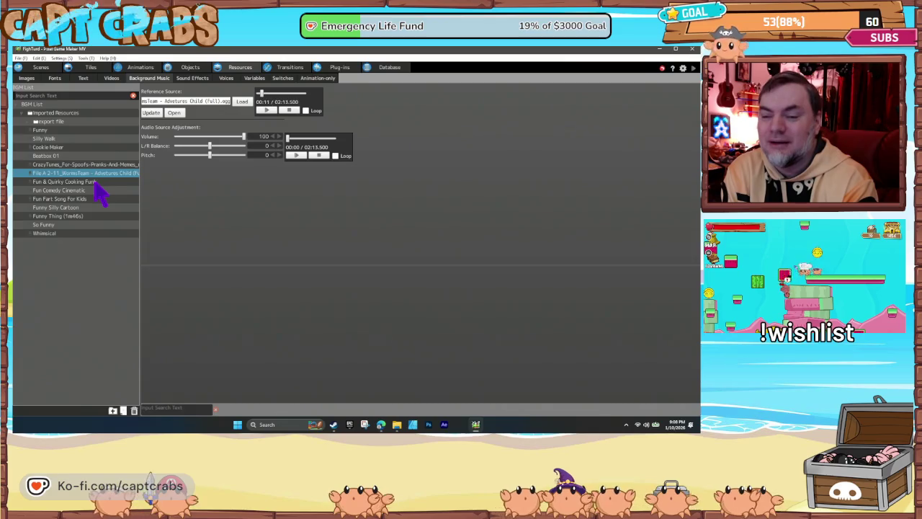
{"action": "left_click", "coordinate": [95, 183]}
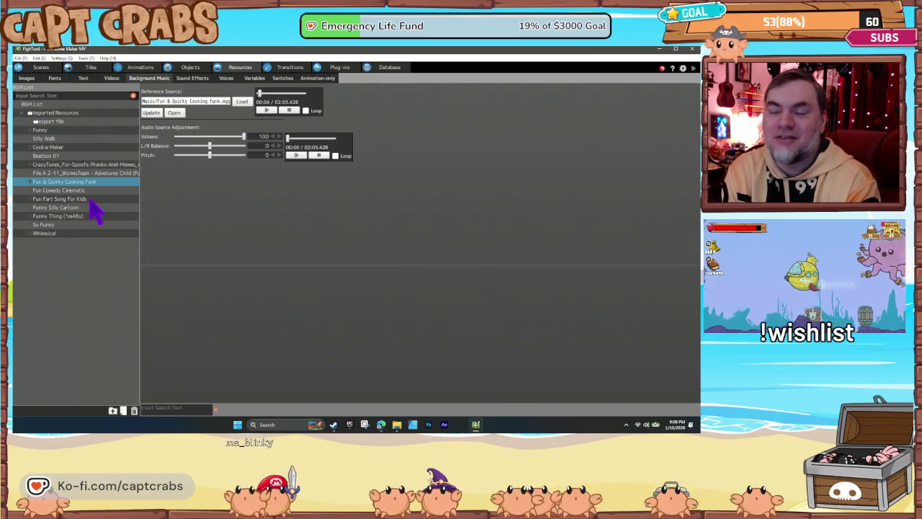
{"action": "left_click", "coordinate": [90, 201]}
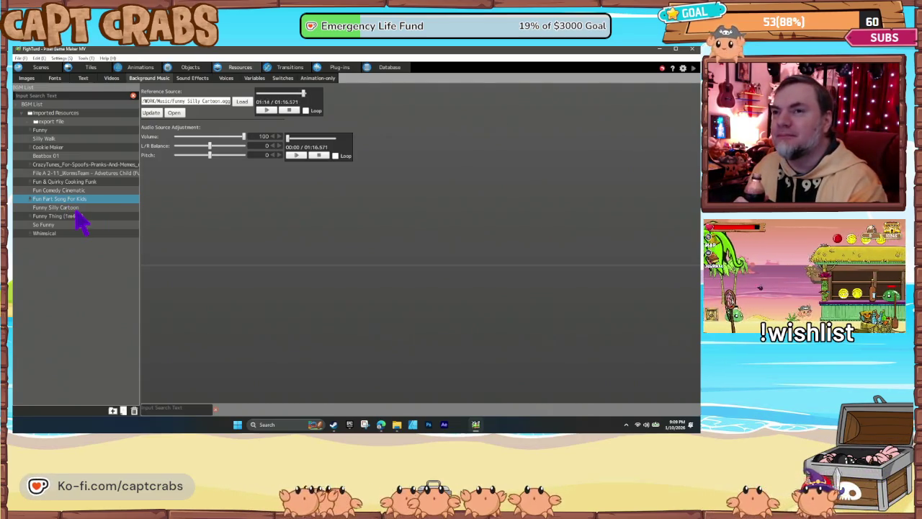
{"action": "left_click", "coordinate": [75, 209]}
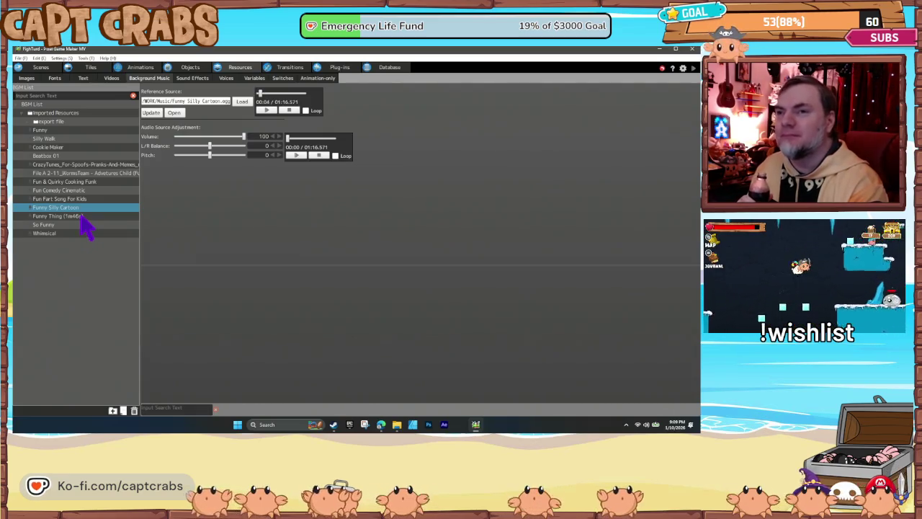
{"action": "left_click", "coordinate": [81, 216]}
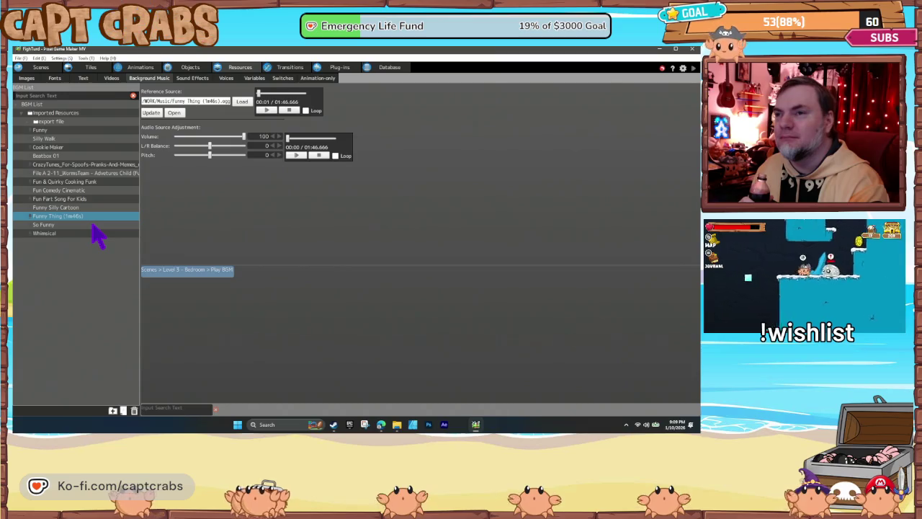
{"action": "left_click", "coordinate": [92, 224]}
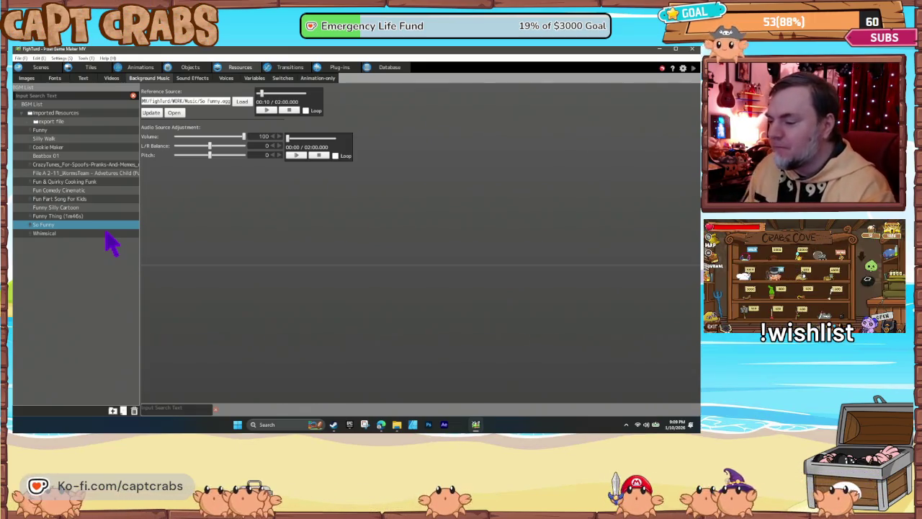
{"action": "left_click", "coordinate": [89, 234]}
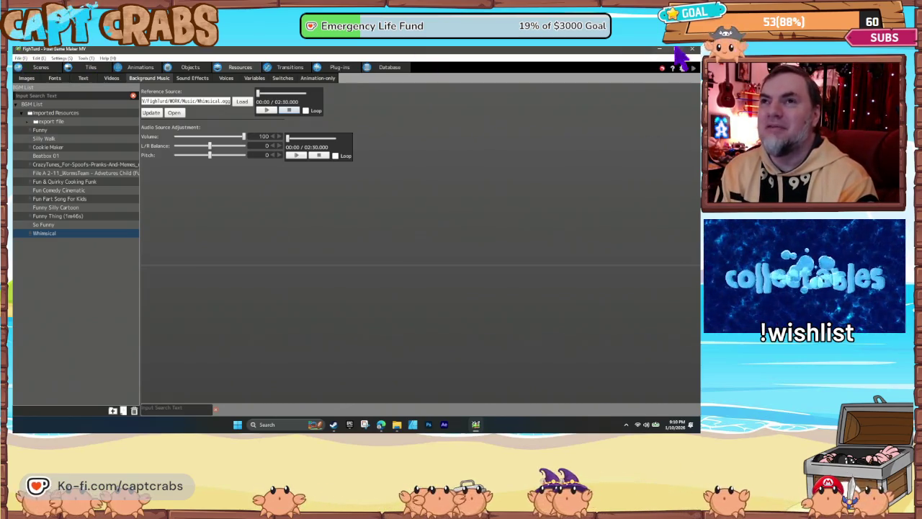
{"action": "left_click", "coordinate": [25, 79]}
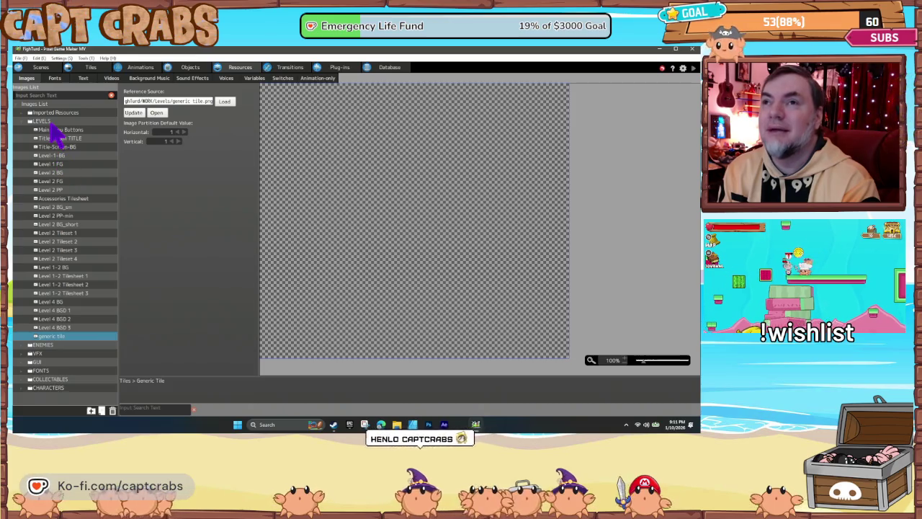
Step: Add the Level 4 GG 1 image file to the LEVELS image folder, then switch to the Tiles list
{"action": "right_click", "coordinate": [50, 121]}
{"action": "left_click", "coordinate": [67, 138]}
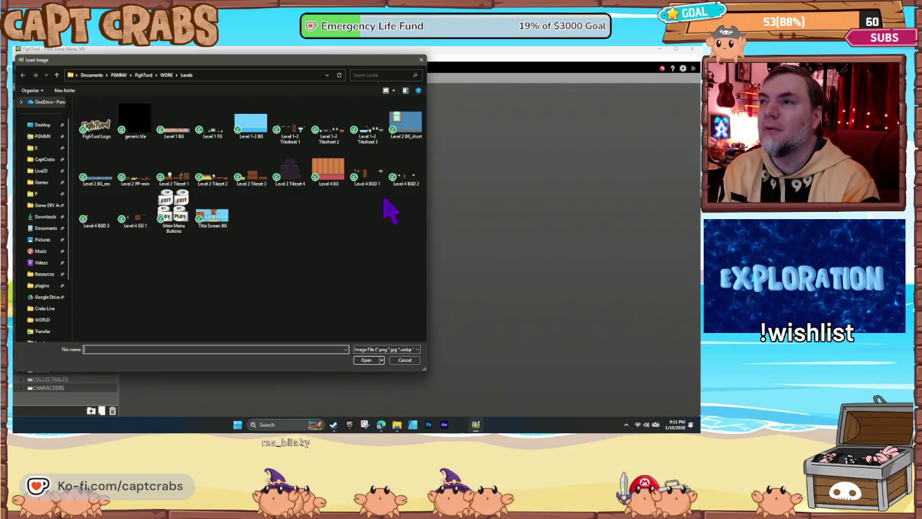
{"action": "double_click", "coordinate": [137, 217]}
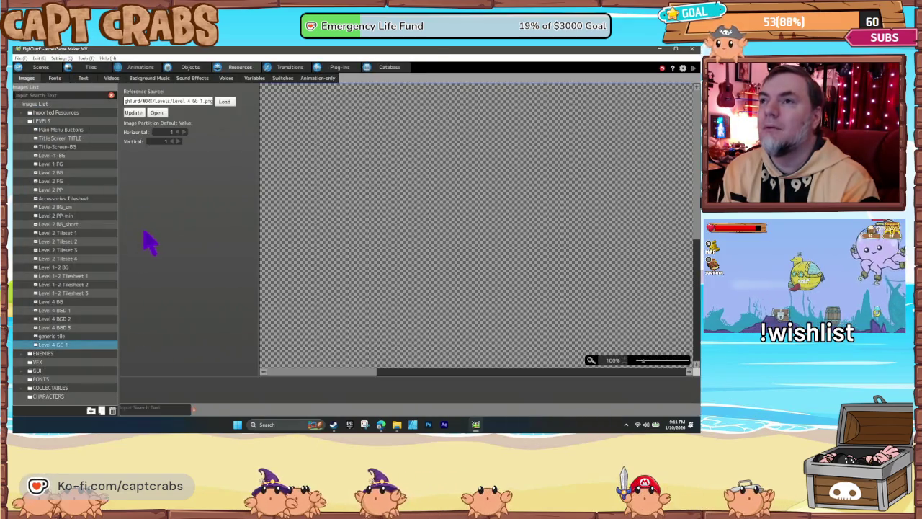
{"action": "left_click", "coordinate": [89, 70]}
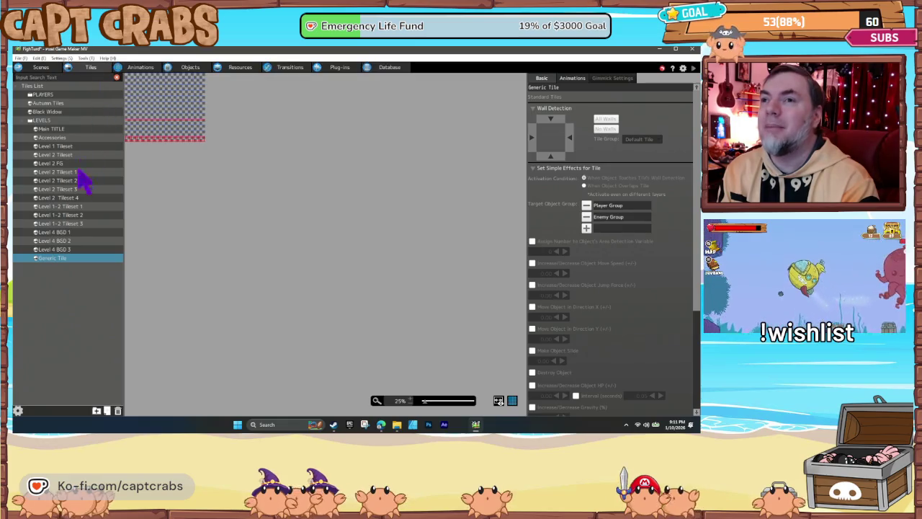
{"action": "right_click", "coordinate": [43, 123]}
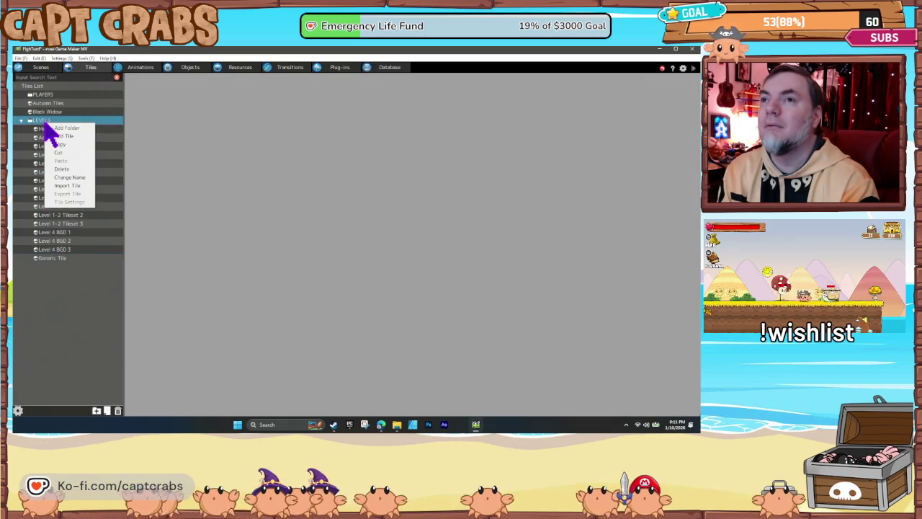
Step: Create a Level 4 GG 1 tile in the LEVELS tiles folder using the Level 4 GG 1 image
{"action": "left_click", "coordinate": [69, 140]}
{"action": "type", "text": "Lev"}
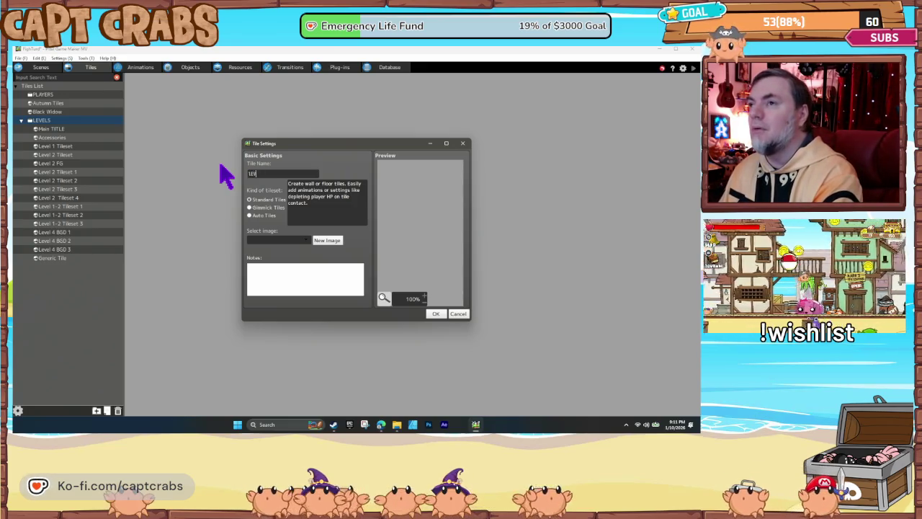
{"action": "type", "text": "el 4 "}
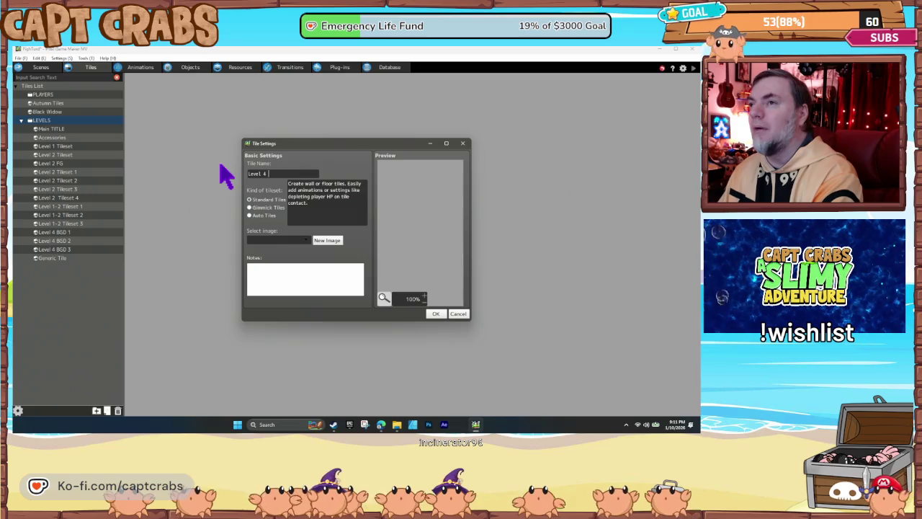
{"action": "type", "text": "BG"}
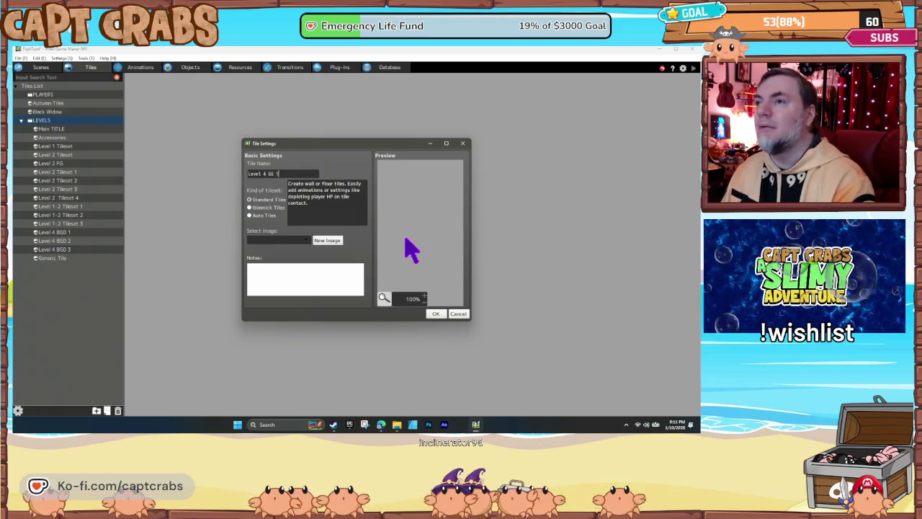
{"action": "left_click", "coordinate": [308, 240]}
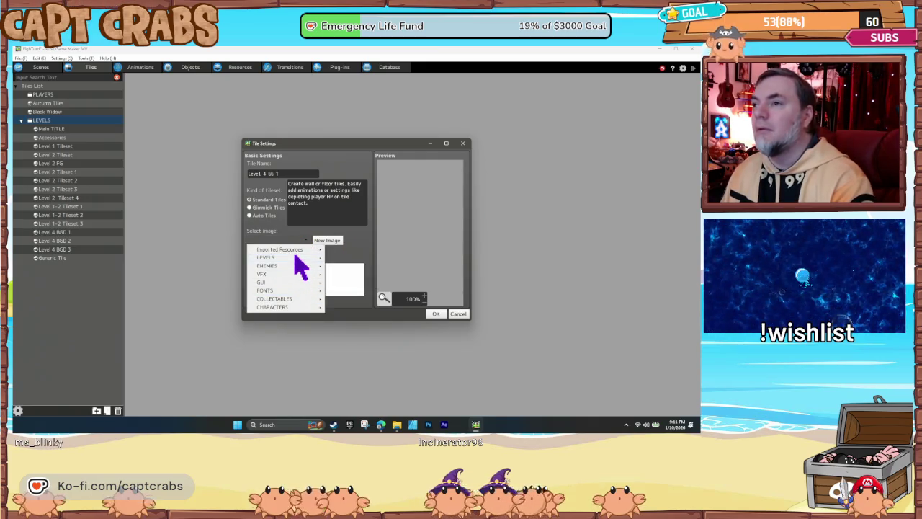
{"action": "mouse_move", "coordinate": [295, 257]}
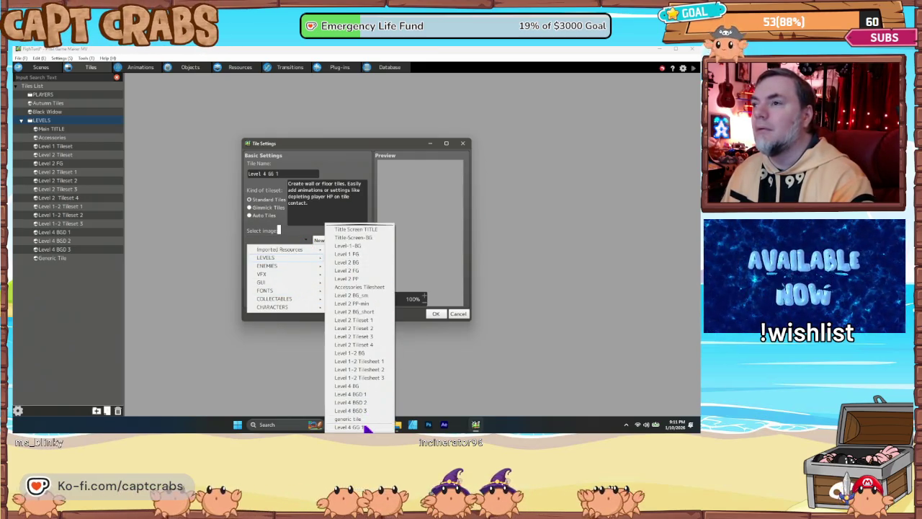
{"action": "left_click", "coordinate": [364, 427]}
{"action": "left_click", "coordinate": [436, 314]}
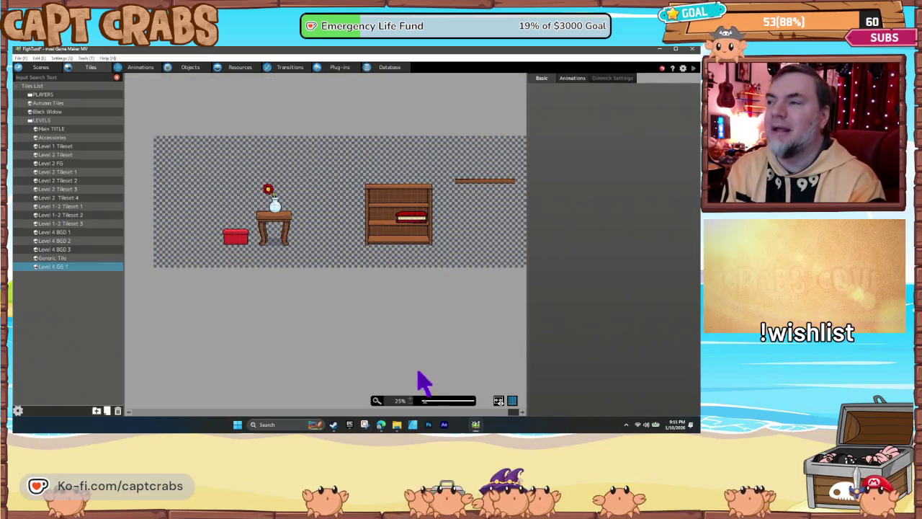
Step: Give the table tile wall collision on all sides
{"action": "scroll", "coordinate": [412, 404], "scroll_direction": "up", "scroll_amount": 1}
{"action": "left_click_drag", "start_coordinate": [226, 329], "coordinate": [298, 340]}
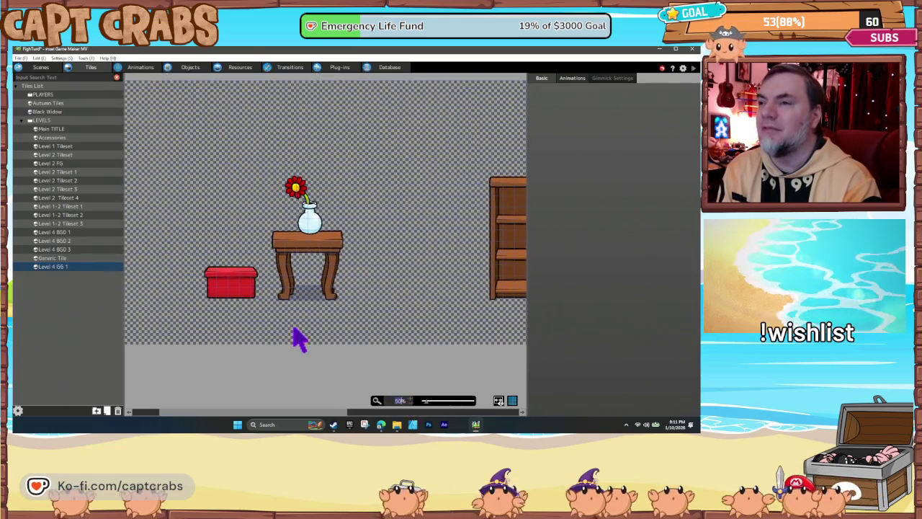
{"action": "left_click", "coordinate": [224, 285]}
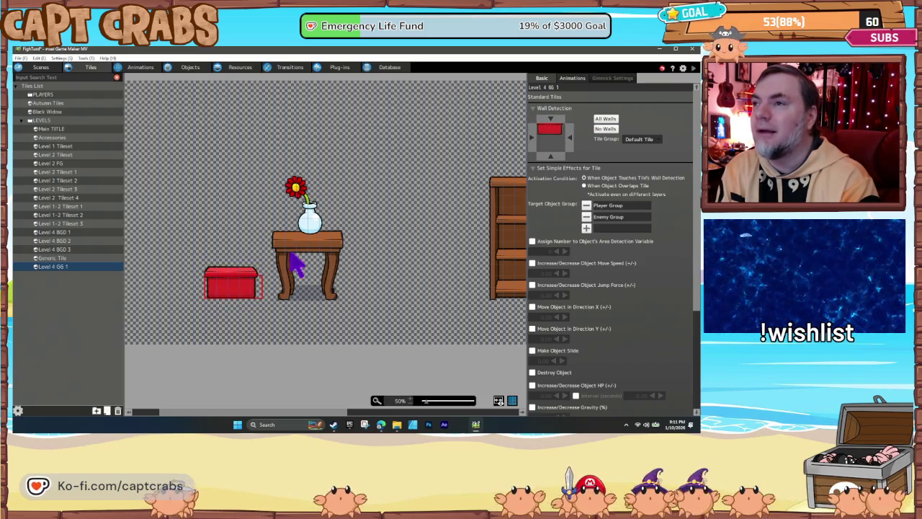
{"action": "left_click", "coordinate": [333, 296]}
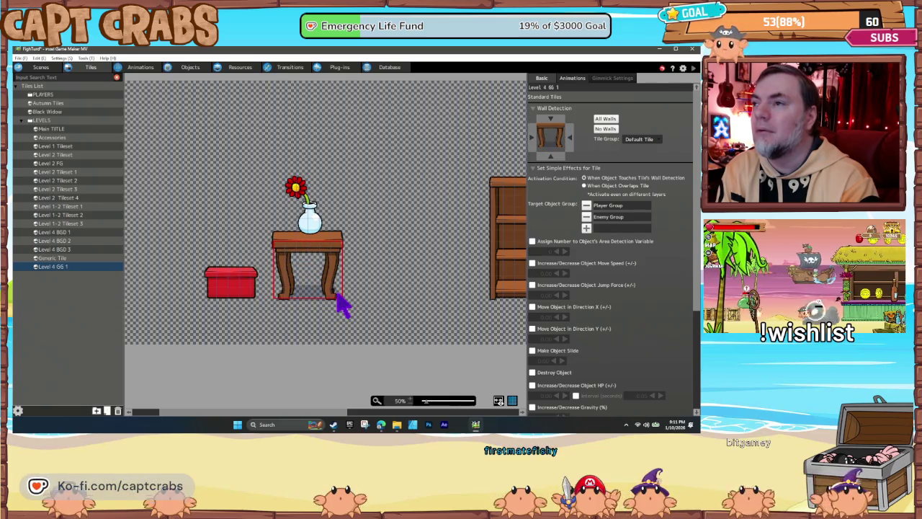
{"action": "left_click", "coordinate": [606, 119]}
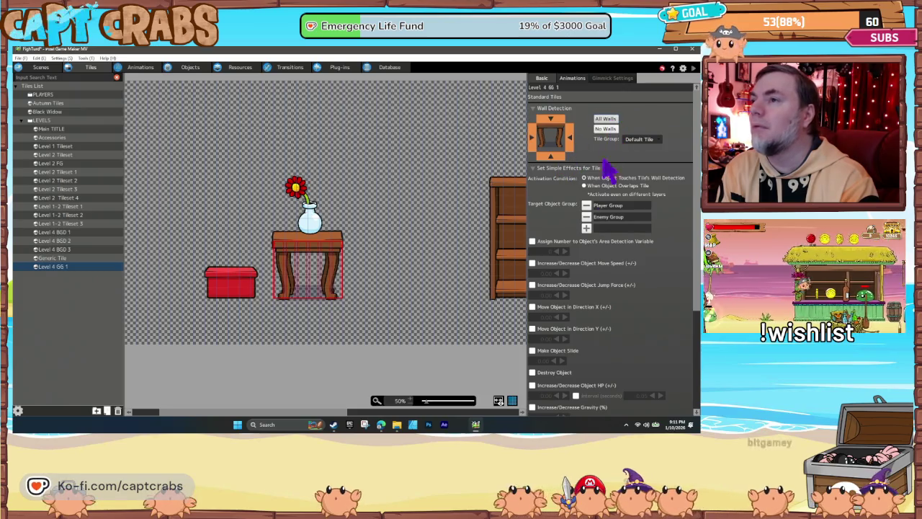
{"action": "left_click", "coordinate": [216, 287]}
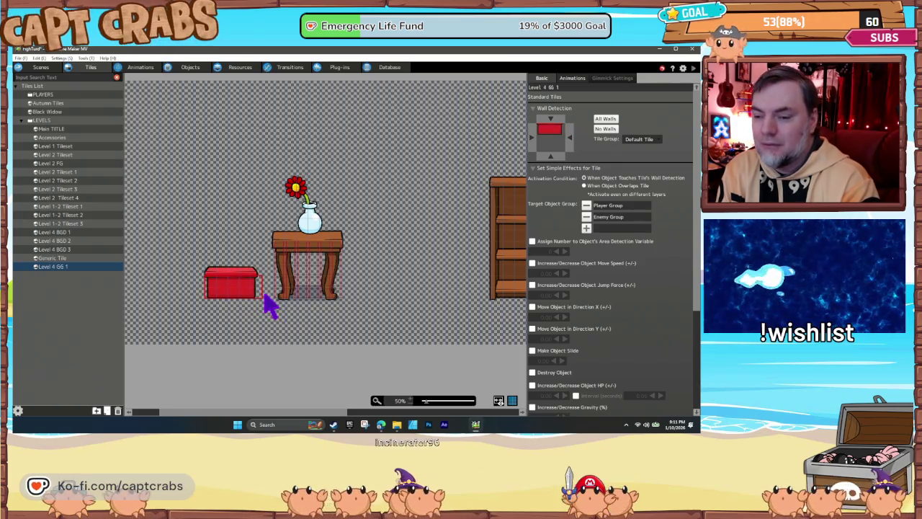
Step: Make the bookshelf's shelf board solid on its top edge and the red book solid on all sides
{"action": "left_click_drag", "start_coordinate": [377, 294], "coordinate": [257, 303]}
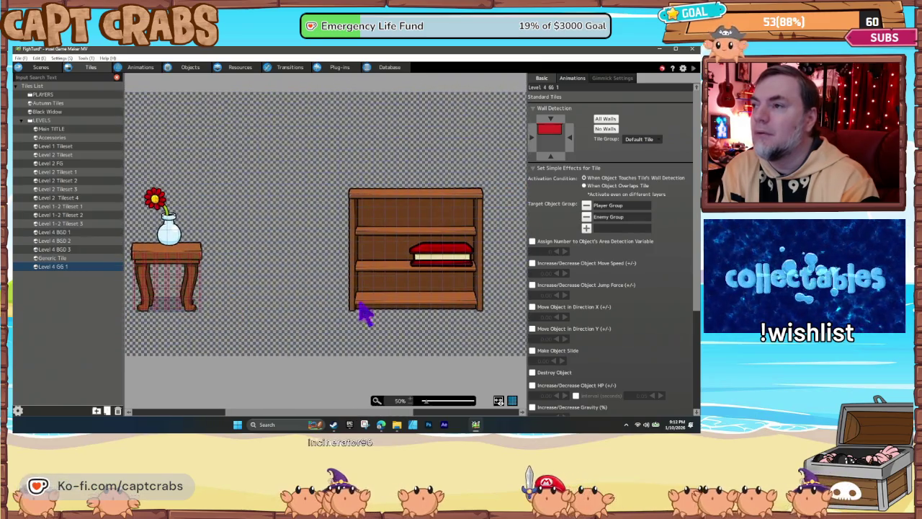
{"action": "left_click", "coordinate": [362, 307]}
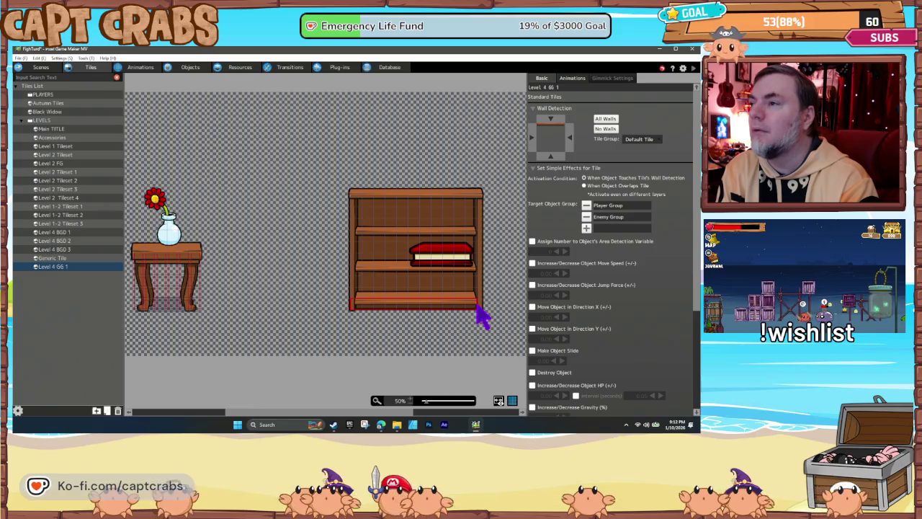
{"action": "left_click", "coordinate": [362, 268]}
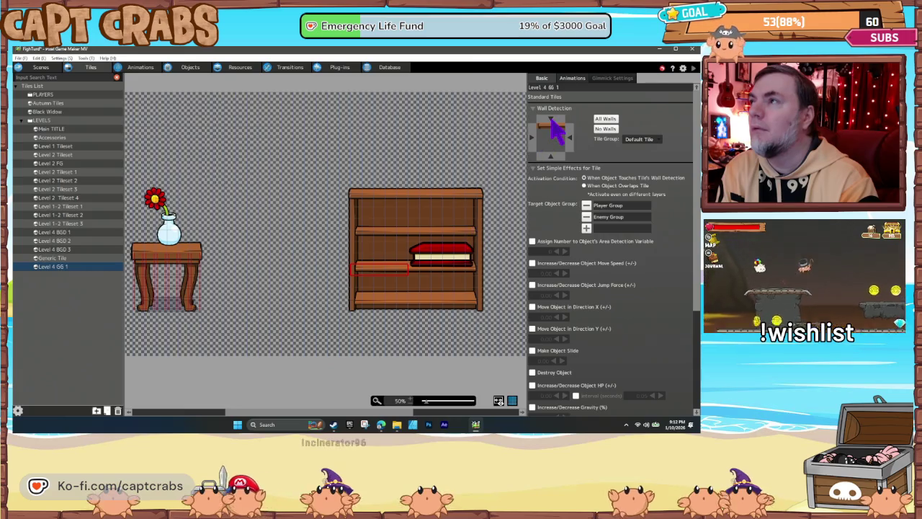
{"action": "left_click", "coordinate": [550, 120]}
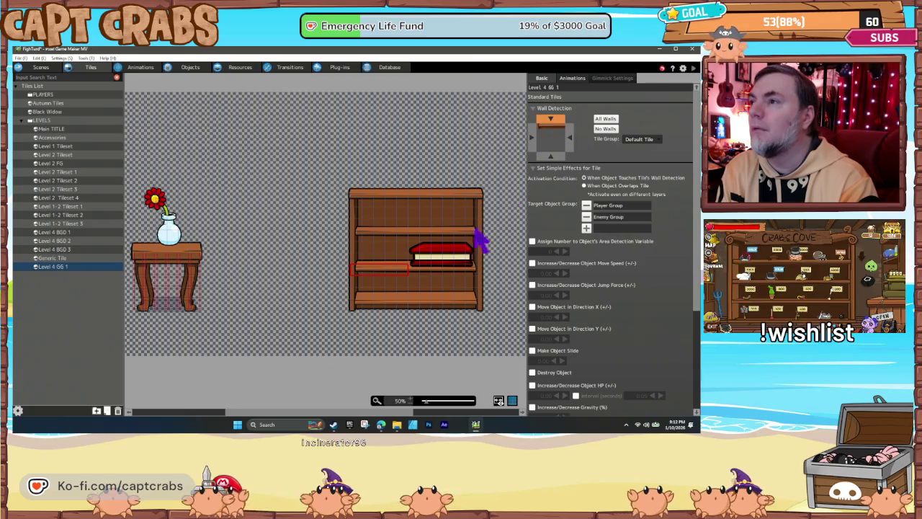
{"action": "left_click", "coordinate": [429, 261]}
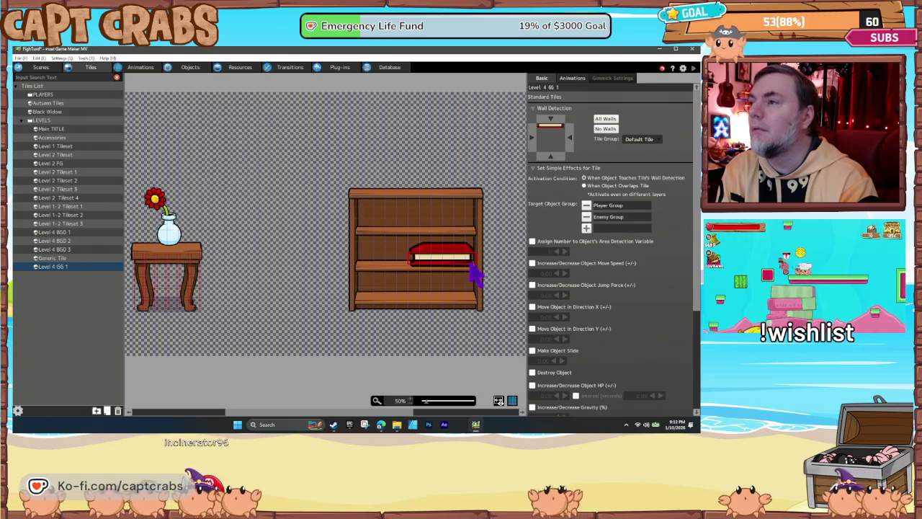
{"action": "left_click", "coordinate": [605, 119]}
{"action": "left_click_drag", "start_coordinate": [352, 232], "coordinate": [429, 232]}
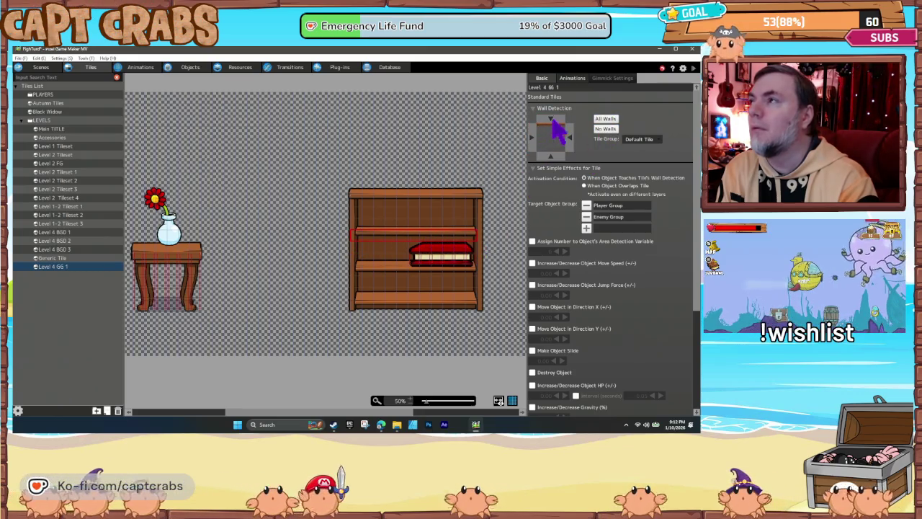
{"action": "left_click_drag", "start_coordinate": [351, 206], "coordinate": [479, 209]}
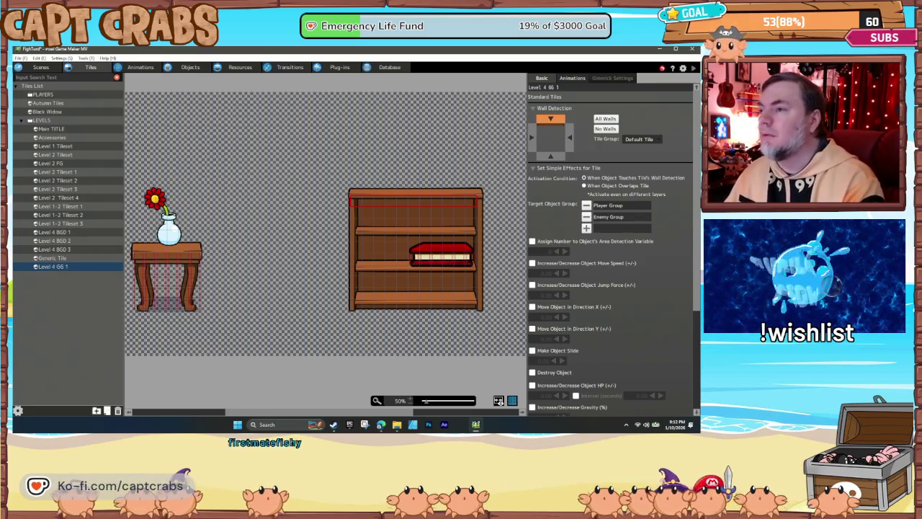
{"action": "left_click_drag", "start_coordinate": [292, 412], "coordinate": [379, 412]}
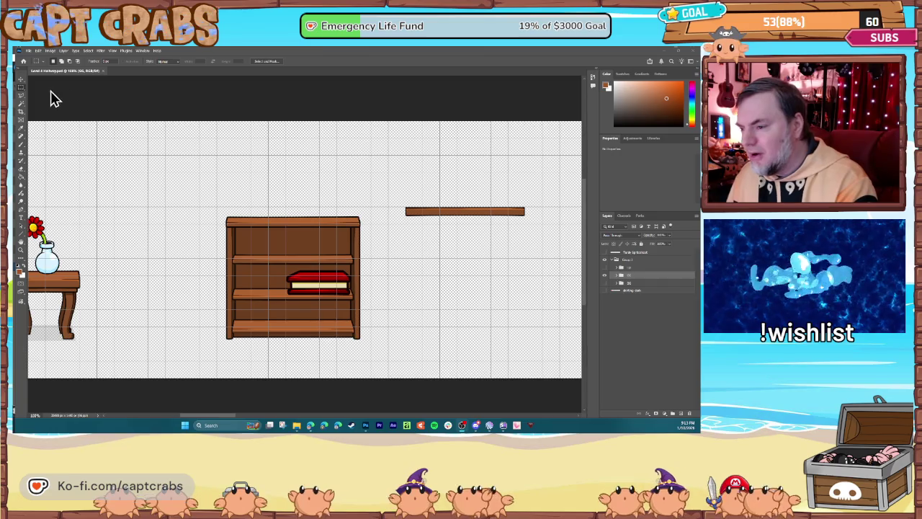
Step: Nudge the shelf plank layer down slightly with the Move tool
{"action": "left_click", "coordinate": [22, 83]}
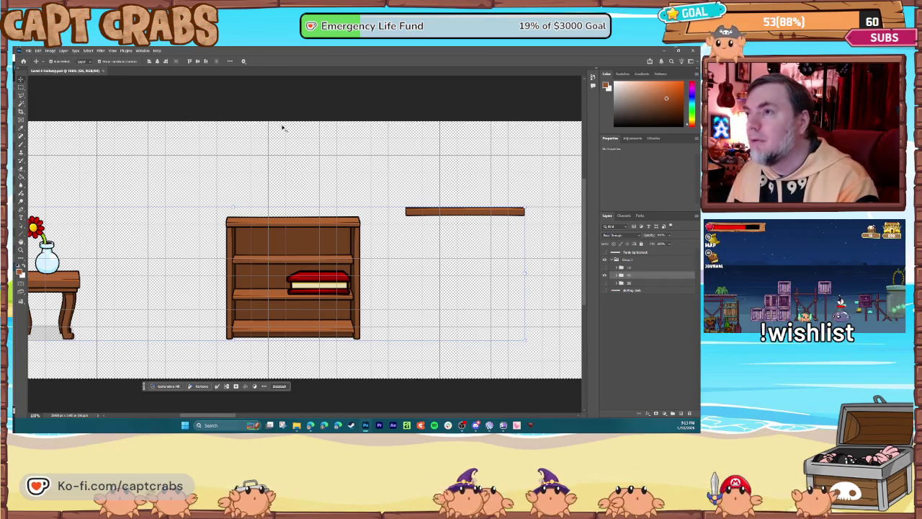
{"action": "left_click", "coordinate": [420, 213]}
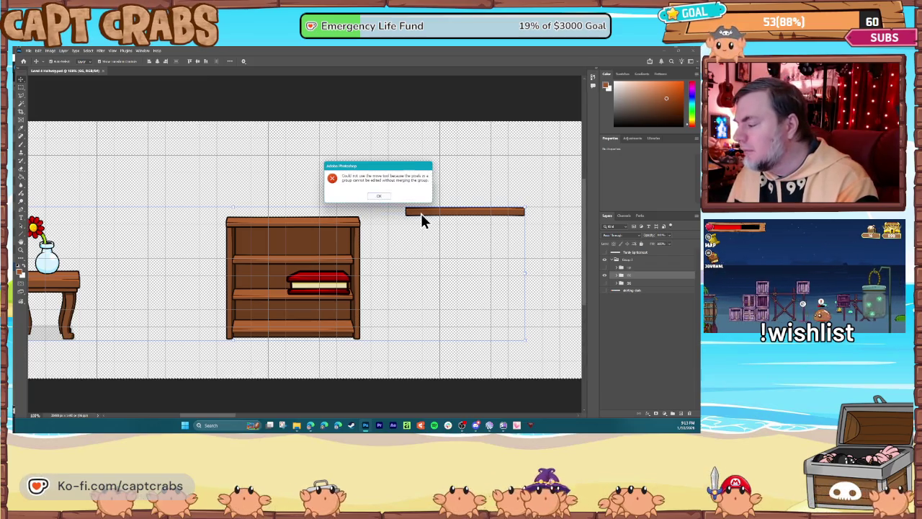
{"action": "left_click", "coordinate": [388, 198]}
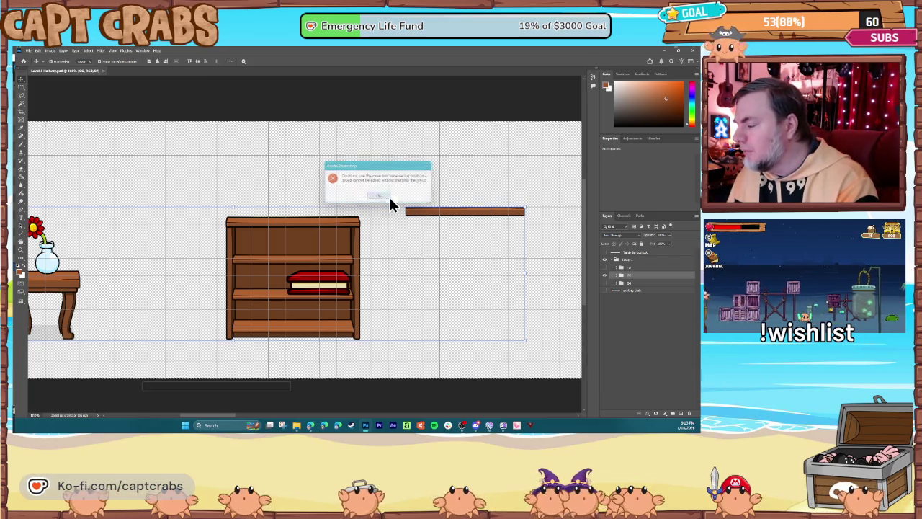
{"action": "left_click", "coordinate": [88, 51]}
{"action": "left_click", "coordinate": [100, 64]}
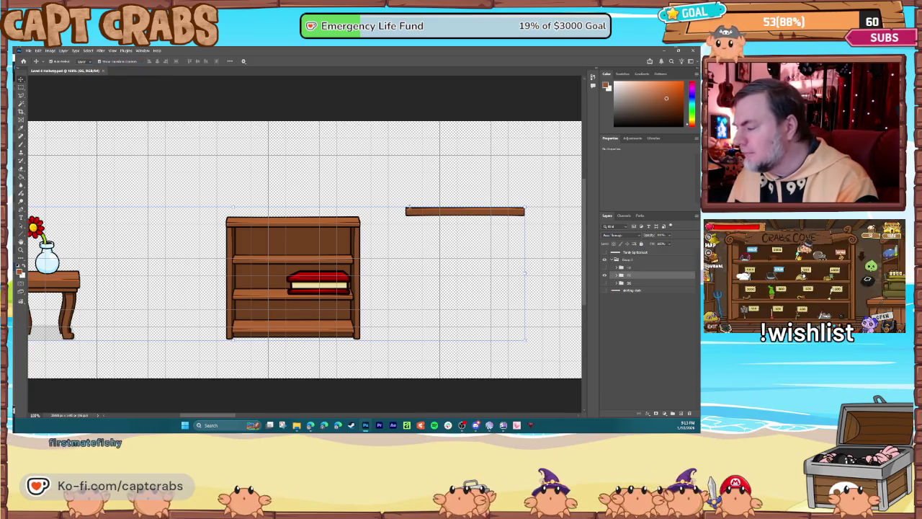
{"action": "left_click", "coordinate": [424, 214]}
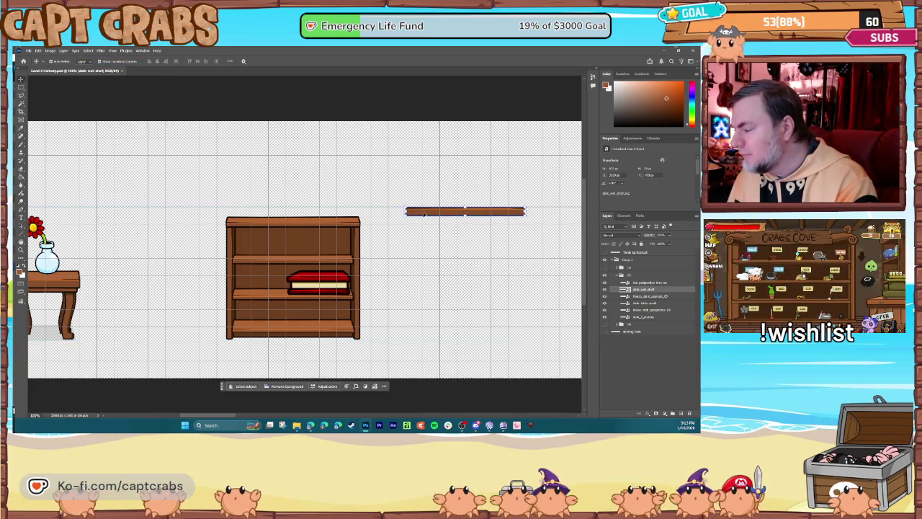
{"action": "key", "text": "Down"}
{"action": "key", "text": "Down"}
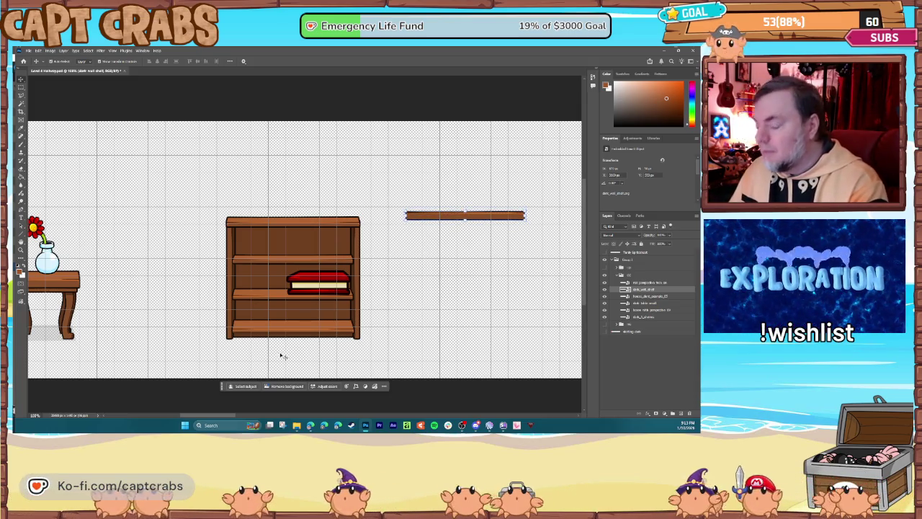
Step: Apply a free transform to the red box layer
{"action": "left_click_drag", "start_coordinate": [232, 417], "coordinate": [198, 414]}
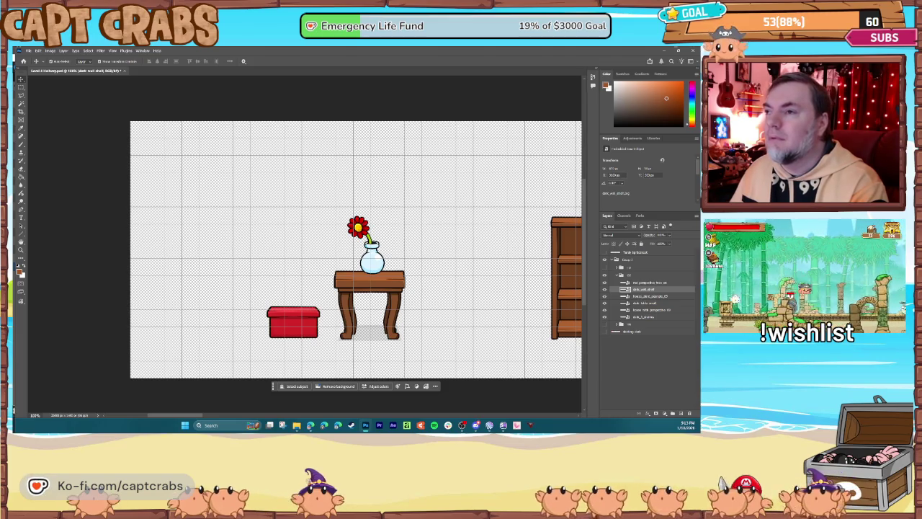
{"action": "left_click", "coordinate": [295, 332]}
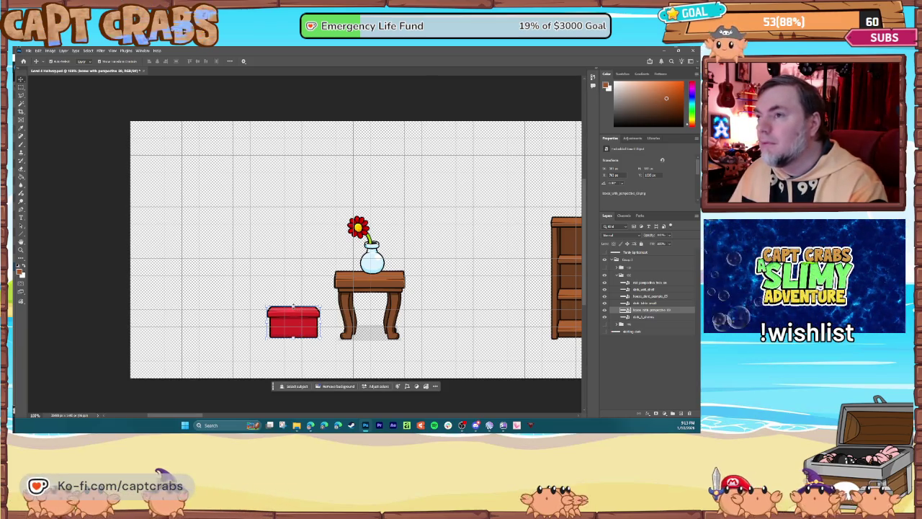
{"action": "key", "text": "ctrl+t"}
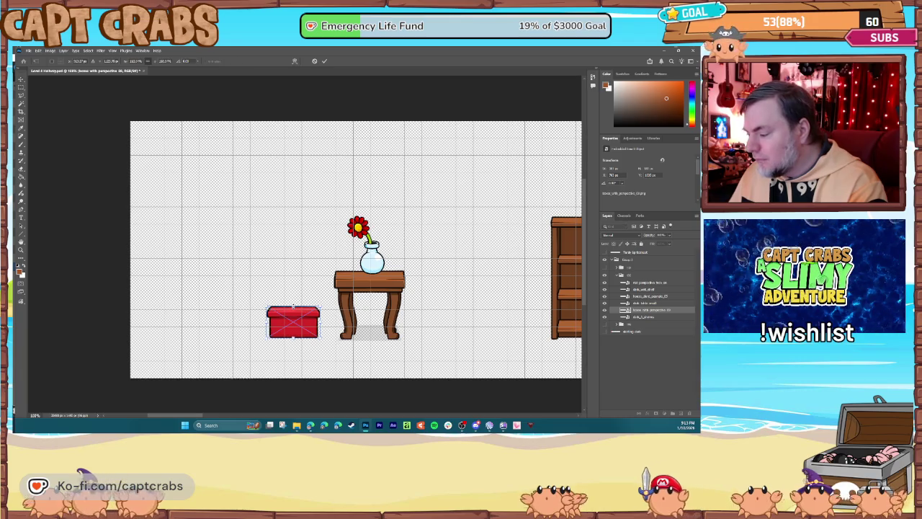
{"action": "key", "text": "Return"}
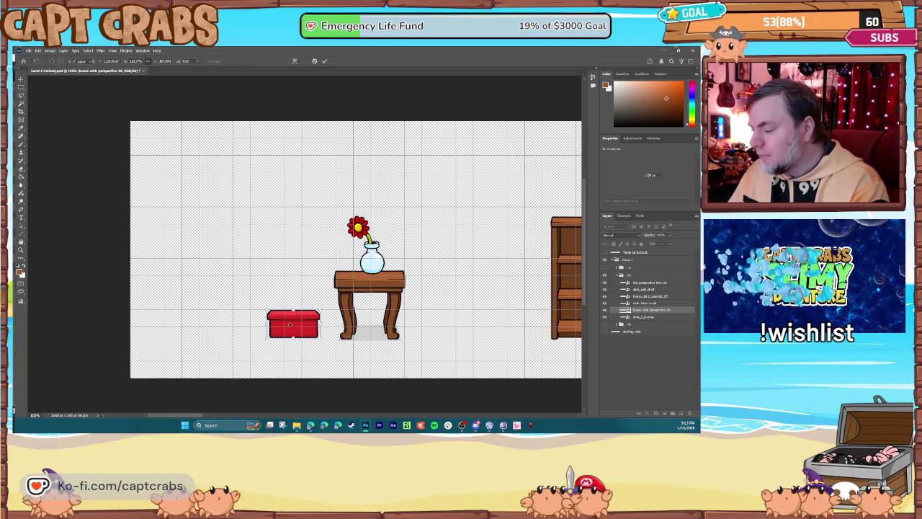
{"action": "scroll", "coordinate": [307, 261], "scroll_direction": "down", "scroll_amount": 5}
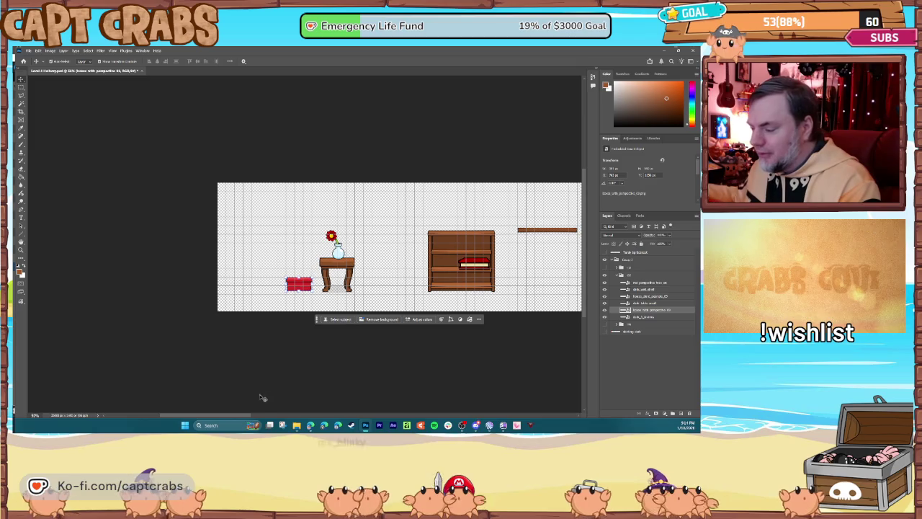
{"action": "mouse_move", "coordinate": [234, 415]}
{"action": "left_mouse_down"}
{"action": "mouse_move", "coordinate": [267, 416]}
{"action": "mouse_move", "coordinate": [257, 415]}
{"action": "left_mouse_up"}
Step: Crop the canvas to a rectangle tightly around the furniture
{"action": "left_click", "coordinate": [21, 86]}
{"action": "left_click_drag", "start_coordinate": [60, 167], "coordinate": [473, 320]}
{"action": "left_click", "coordinate": [50, 50]}
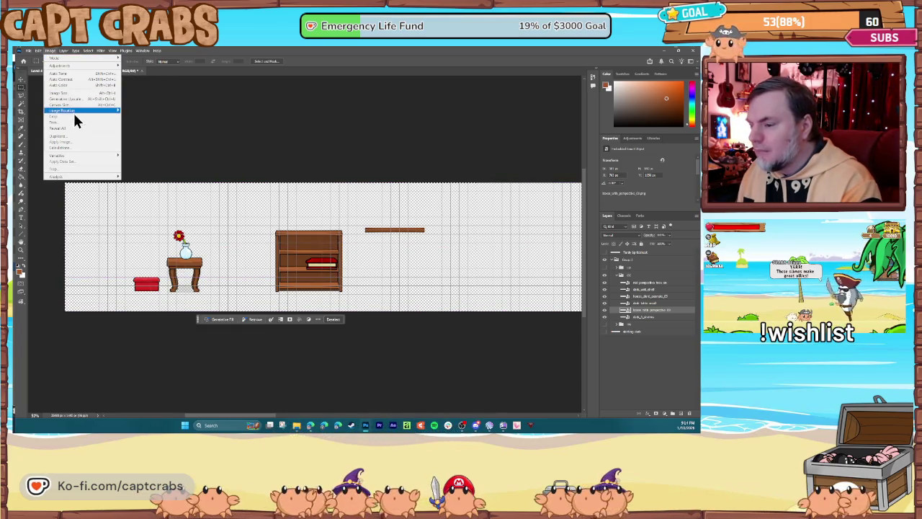
{"action": "left_click", "coordinate": [72, 117]}
{"action": "left_click", "coordinate": [27, 50]}
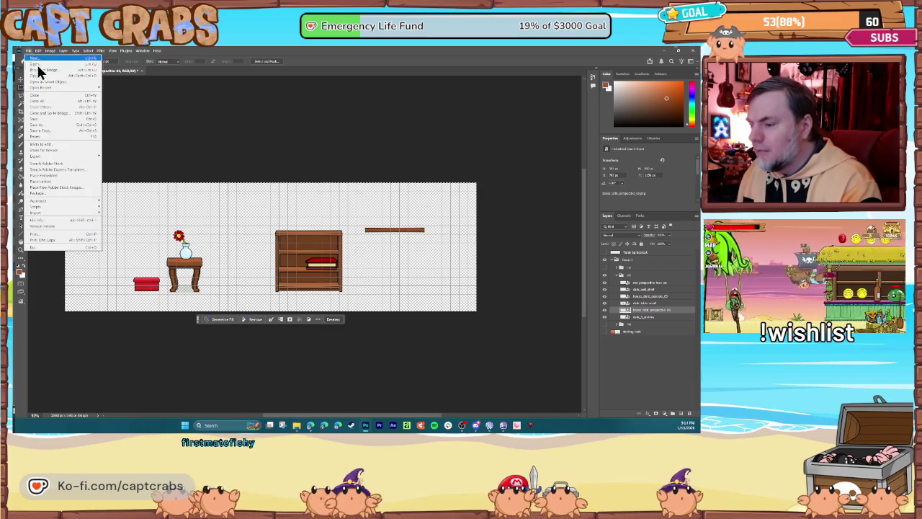
Step: Quick-export the cropped art as PNG, replacing the existing Level 4 GG 1 file
{"action": "mouse_move", "coordinate": [72, 157]}
{"action": "left_click", "coordinate": [109, 155]}
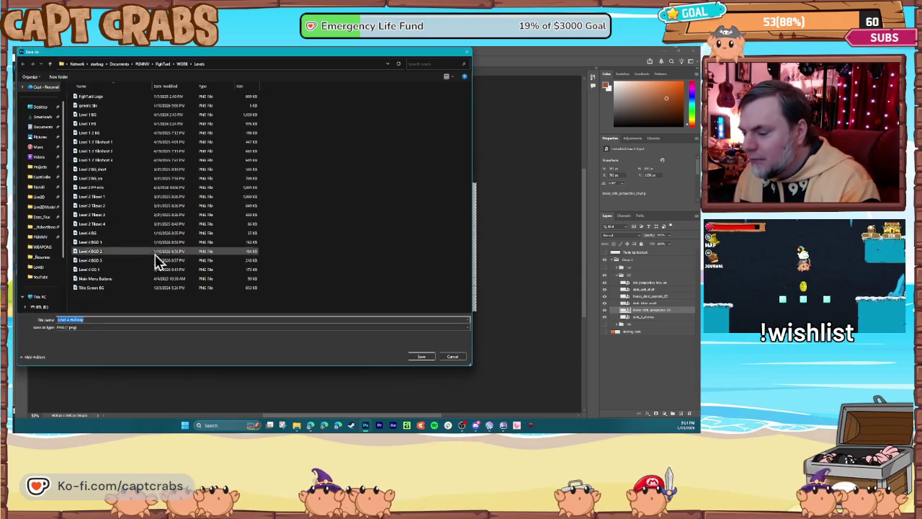
{"action": "double_click", "coordinate": [119, 270]}
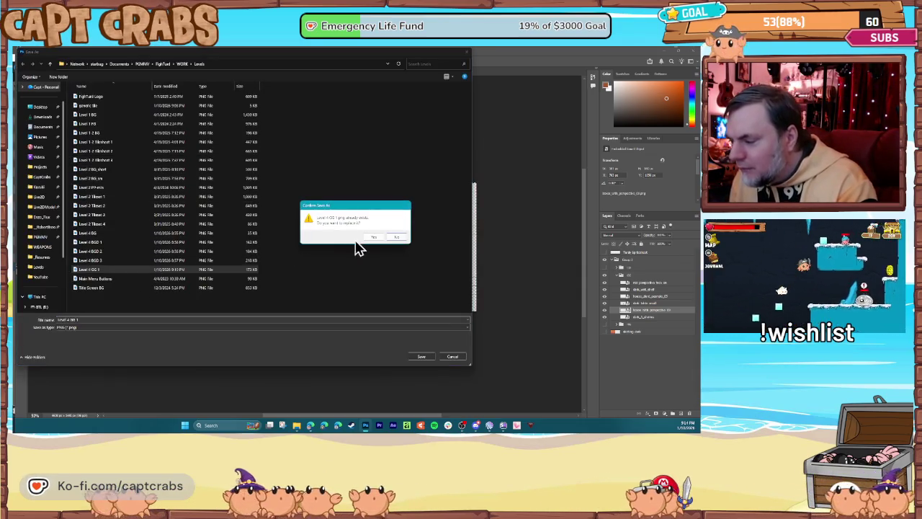
{"action": "left_click", "coordinate": [376, 236]}
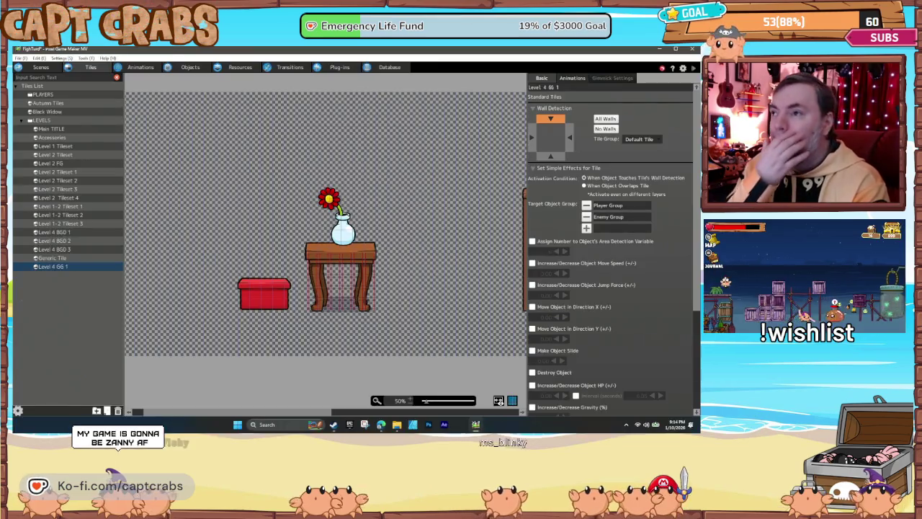
Step: Refresh the Level 4 GG 1 tileset and make the red box tile solid on all sides
{"action": "left_click", "coordinate": [242, 68]}
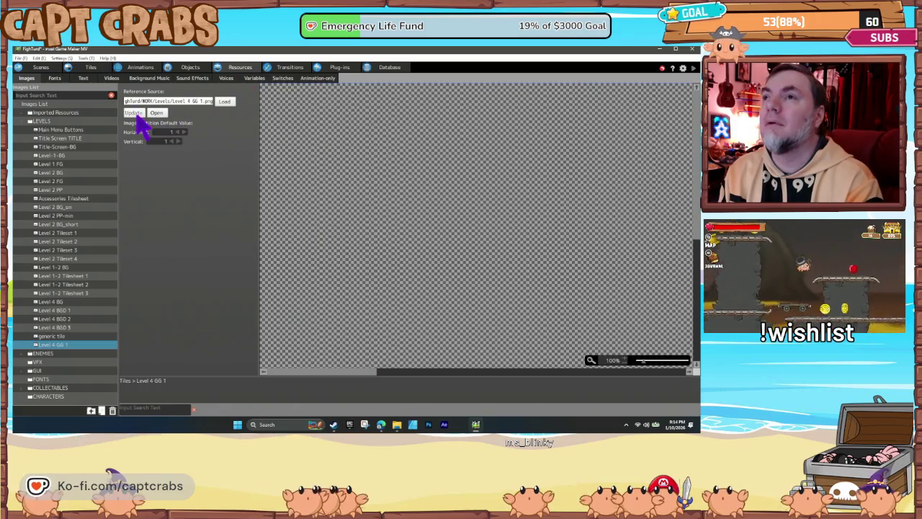
{"action": "left_click", "coordinate": [77, 69]}
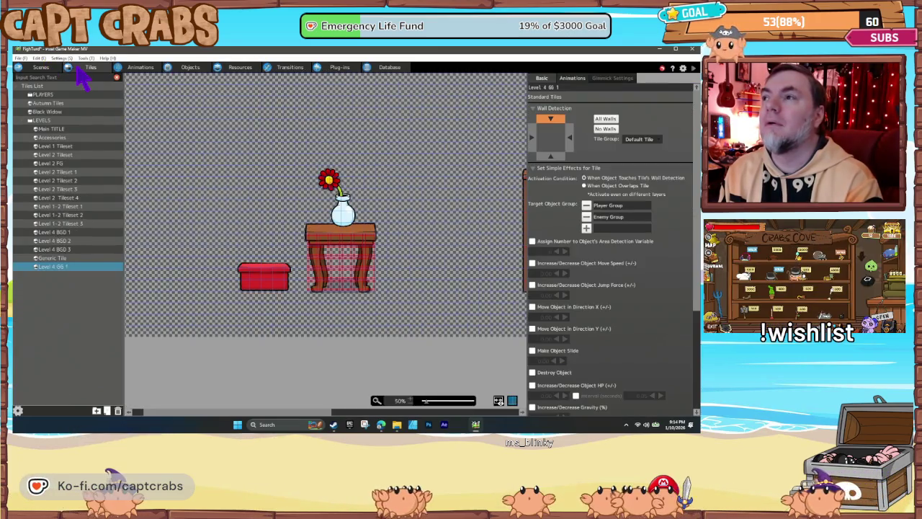
{"action": "left_click", "coordinate": [246, 277]}
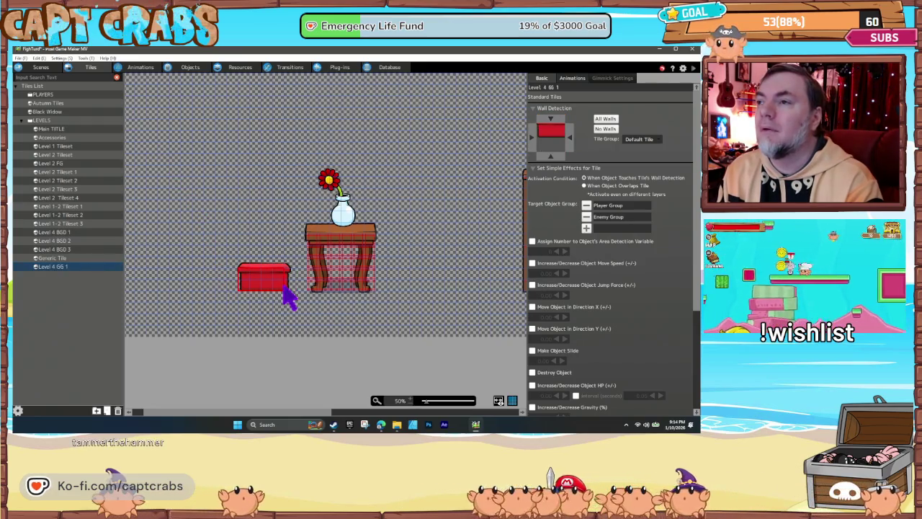
{"action": "left_click", "coordinate": [605, 119]}
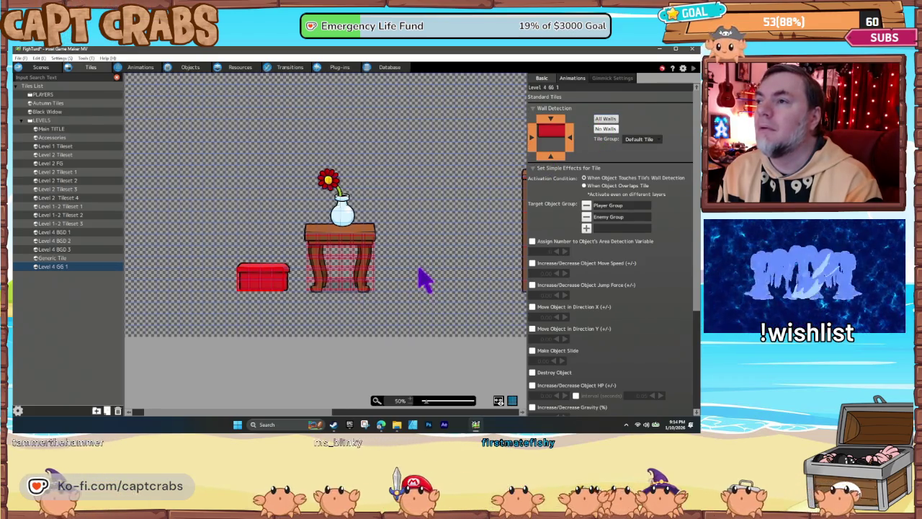
{"action": "left_click_drag", "start_coordinate": [424, 280], "coordinate": [281, 288]}
{"action": "left_click_drag", "start_coordinate": [377, 294], "coordinate": [199, 298]}
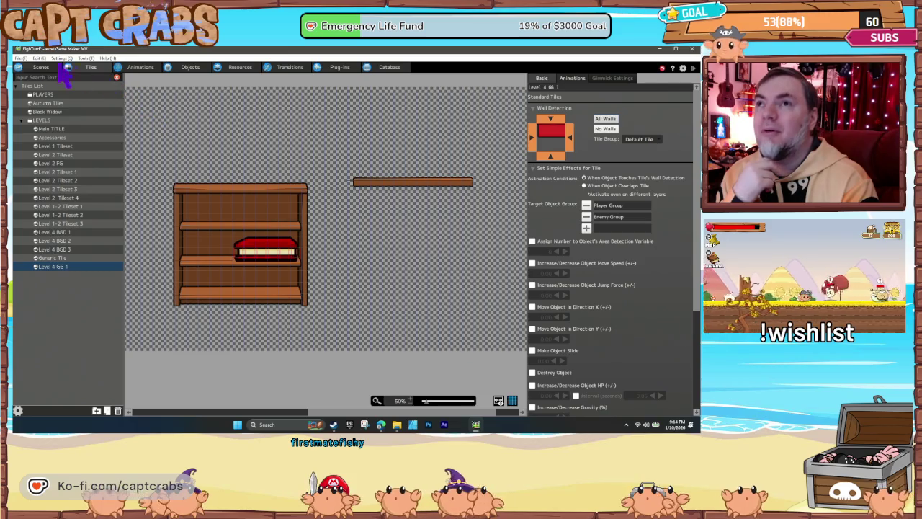
{"action": "left_click", "coordinate": [40, 67]}
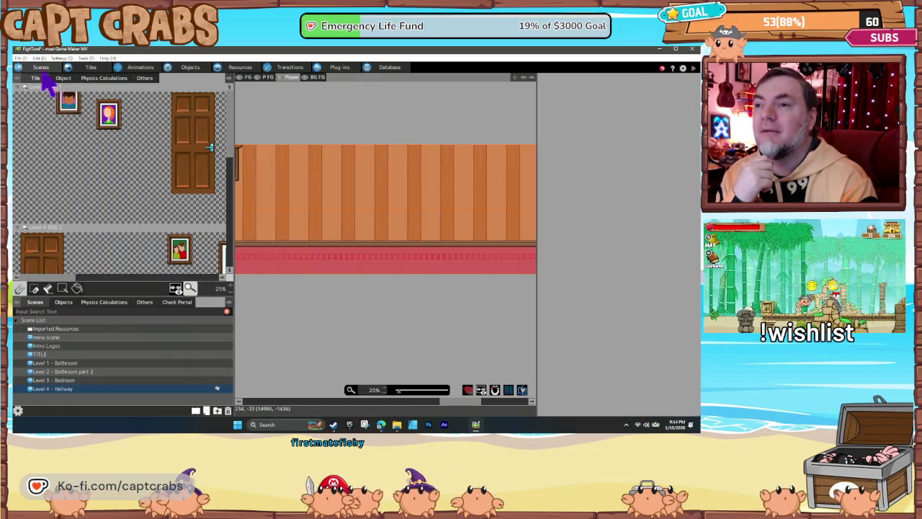
Step: Add a fifth tileset slot set to Level 4 GG 1 in the Hallway scene settings
{"action": "right_click", "coordinate": [72, 389]}
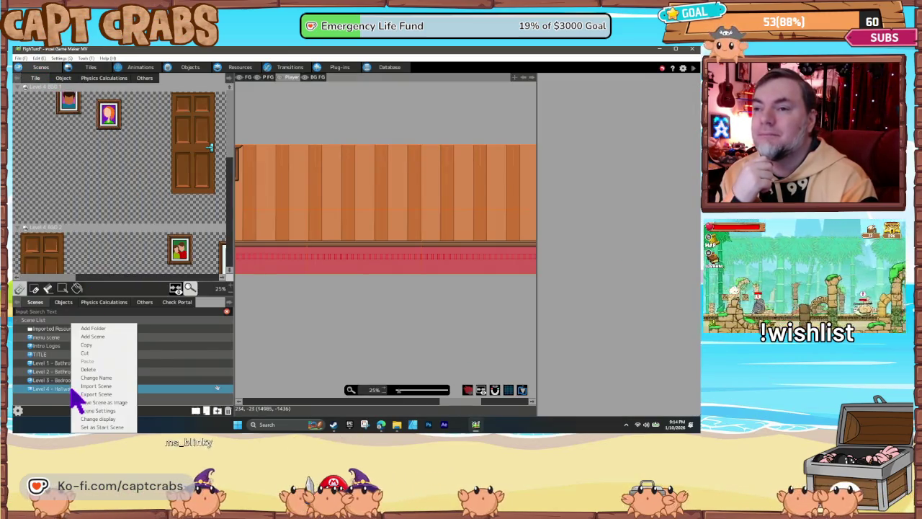
{"action": "left_click", "coordinate": [113, 412]}
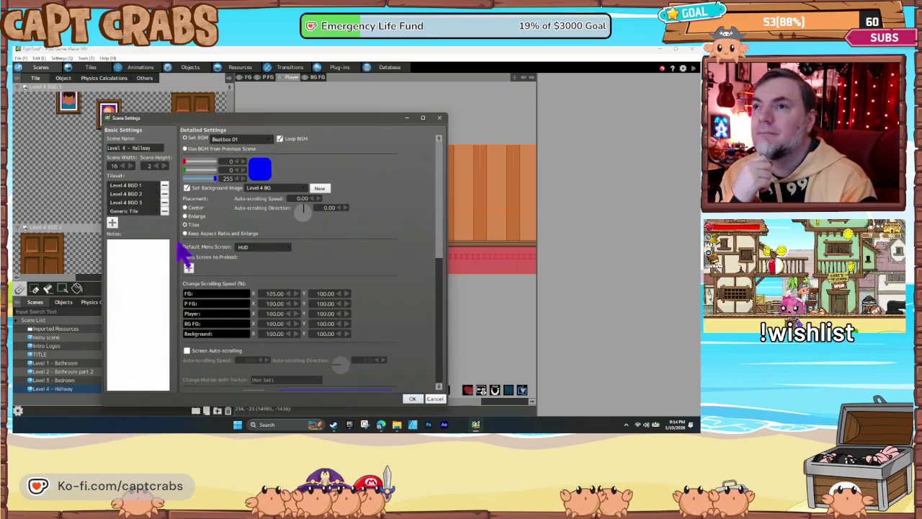
{"action": "left_click", "coordinate": [113, 222]}
{"action": "left_click", "coordinate": [130, 220]}
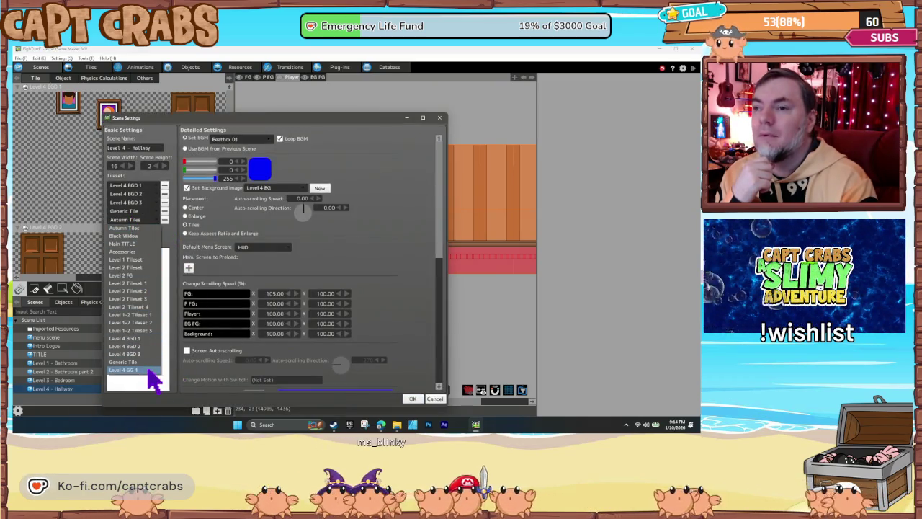
{"action": "left_click", "coordinate": [150, 371]}
{"action": "left_click", "coordinate": [412, 399]}
{"action": "scroll", "coordinate": [130, 216], "scroll_direction": "down", "scroll_amount": 5}
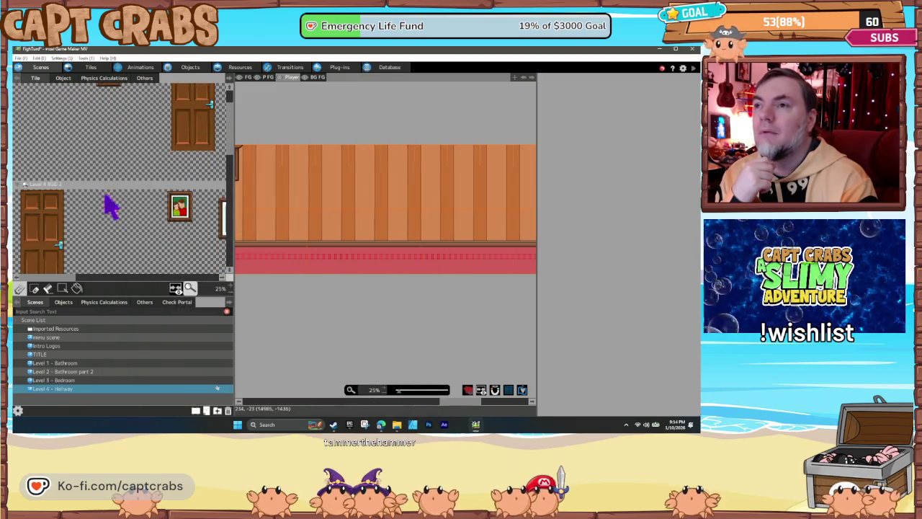
Step: Stamp the vase-topped table, red box and bookshelf tiles along the hallway's top-left wall
{"action": "scroll", "coordinate": [126, 241], "scroll_direction": "down", "scroll_amount": 10}
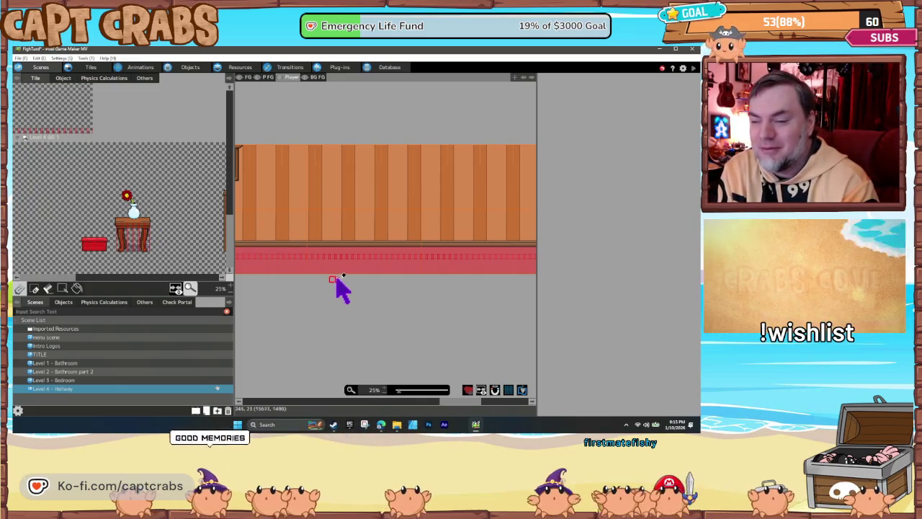
{"action": "mouse_move", "coordinate": [449, 403]}
{"action": "left_mouse_down"}
{"action": "mouse_move", "coordinate": [242, 407]}
{"action": "mouse_move", "coordinate": [267, 417]}
{"action": "left_mouse_up"}
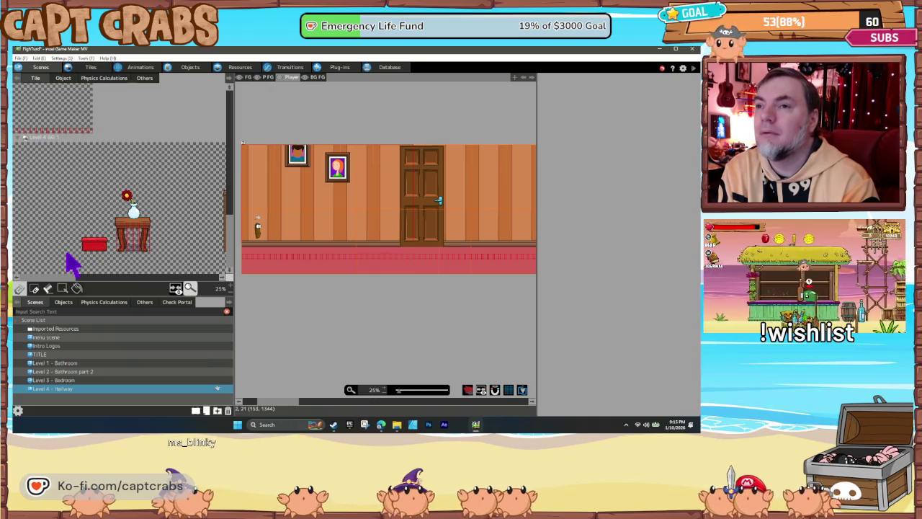
{"action": "mouse_move", "coordinate": [111, 241]}
{"action": "left_mouse_down"}
{"action": "mouse_move", "coordinate": [153, 224]}
{"action": "mouse_move", "coordinate": [183, 191]}
{"action": "mouse_move", "coordinate": [223, 172]}
{"action": "mouse_move", "coordinate": [368, 147]}
{"action": "left_mouse_up"}
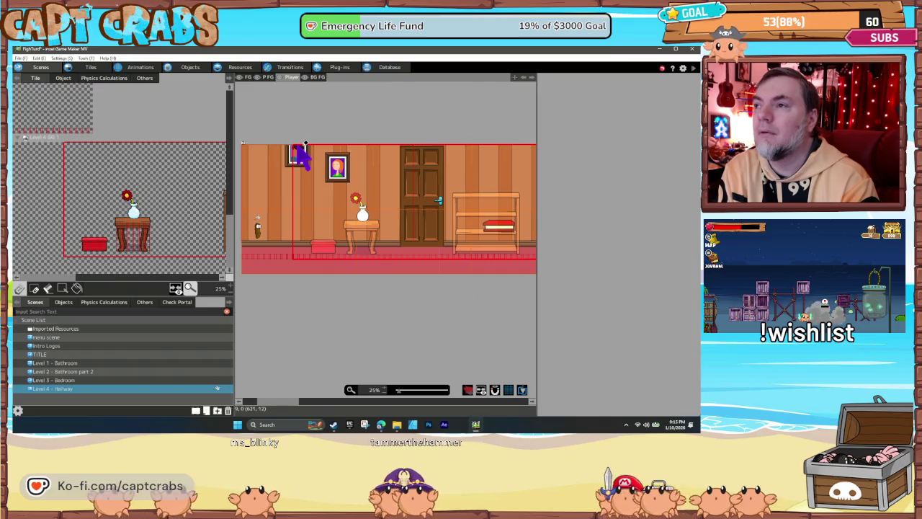
{"action": "key", "text": "ctrl+z"}
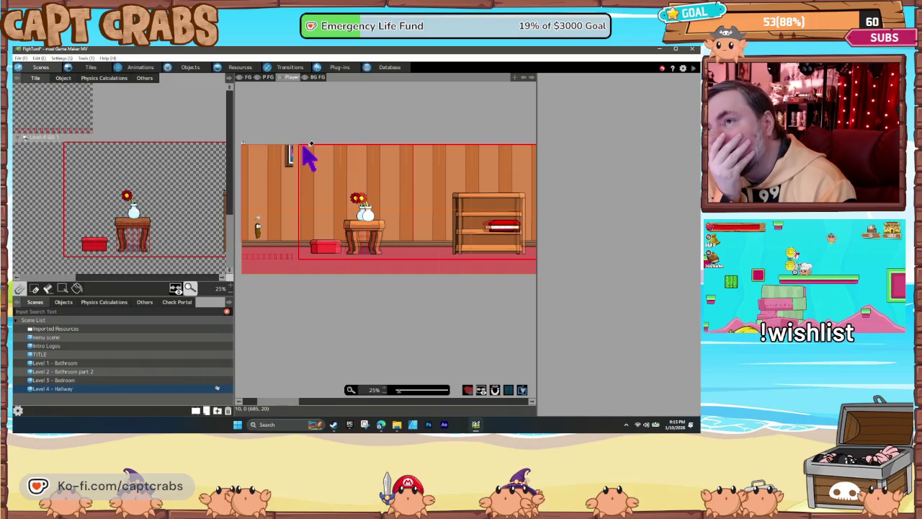
{"action": "mouse_move", "coordinate": [303, 145]}
{"action": "left_mouse_down"}
{"action": "mouse_move", "coordinate": [311, 211]}
{"action": "mouse_move", "coordinate": [293, 219]}
{"action": "mouse_move", "coordinate": [274, 280]}
{"action": "mouse_move", "coordinate": [297, 270]}
{"action": "mouse_move", "coordinate": [292, 151]}
{"action": "left_mouse_up"}
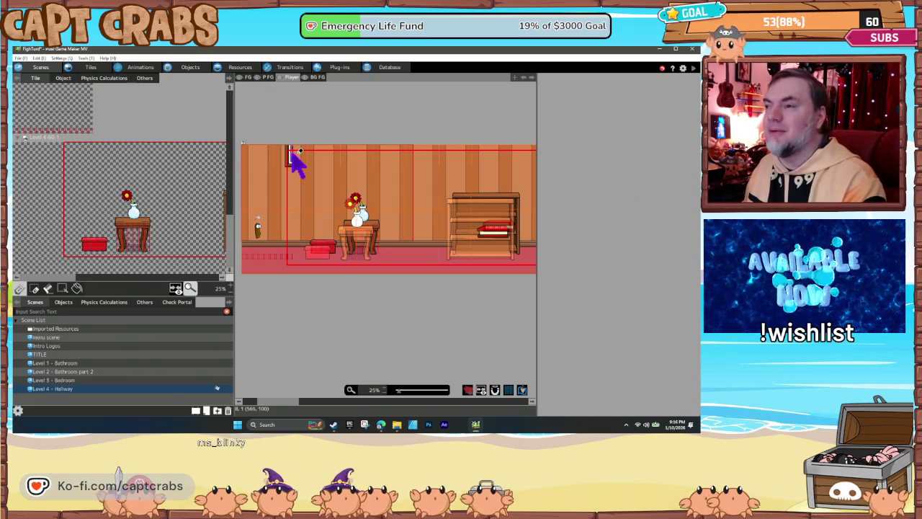
{"action": "mouse_move", "coordinate": [291, 149]}
{"action": "left_mouse_down"}
{"action": "mouse_move", "coordinate": [313, 168]}
{"action": "mouse_move", "coordinate": [290, 146]}
{"action": "mouse_move", "coordinate": [298, 160]}
{"action": "mouse_move", "coordinate": [253, 220]}
{"action": "mouse_move", "coordinate": [277, 200]}
{"action": "mouse_move", "coordinate": [408, 286]}
{"action": "mouse_move", "coordinate": [365, 304]}
{"action": "mouse_move", "coordinate": [380, 293]}
{"action": "left_mouse_up"}
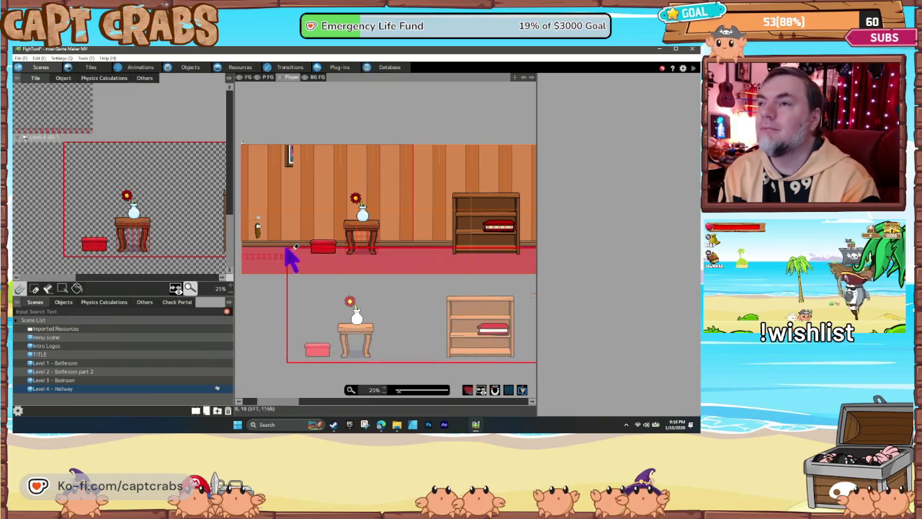
{"action": "left_click", "coordinate": [98, 68]}
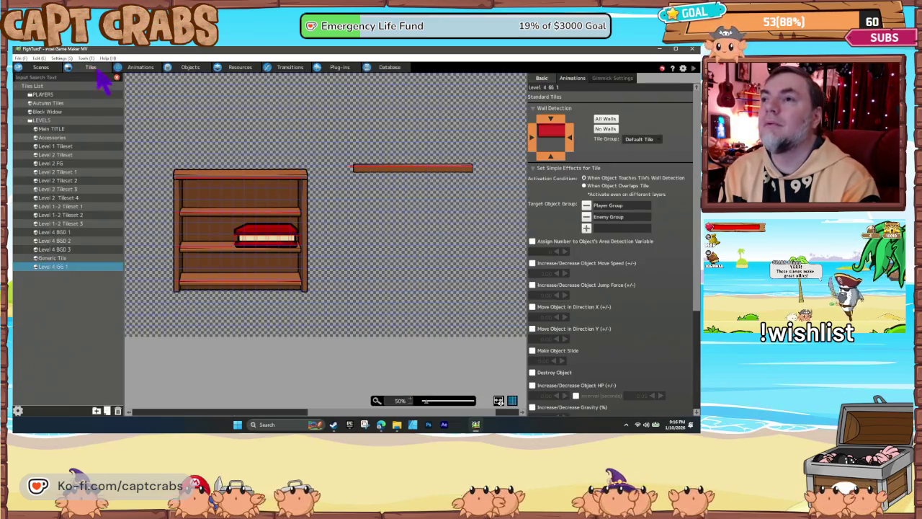
Step: Give the Level 4 GG 1 floor strip tiles All Walls collision, then return to the Hallway scene
{"action": "left_click", "coordinate": [405, 403]}
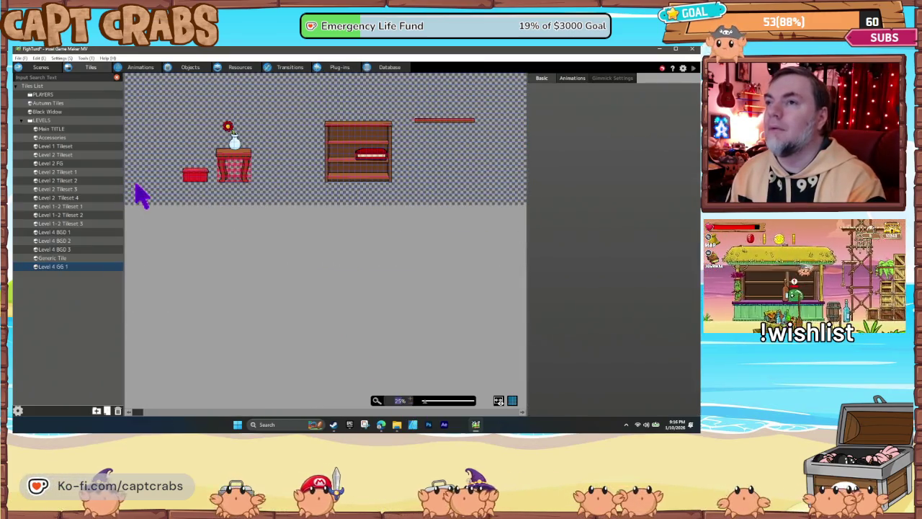
{"action": "left_click_drag", "start_coordinate": [128, 185], "coordinate": [555, 185]}
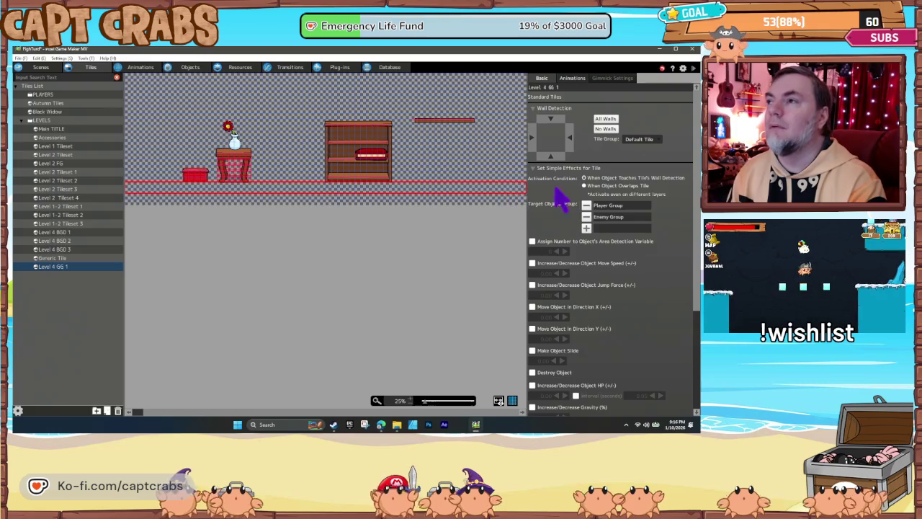
{"action": "left_click", "coordinate": [605, 118]}
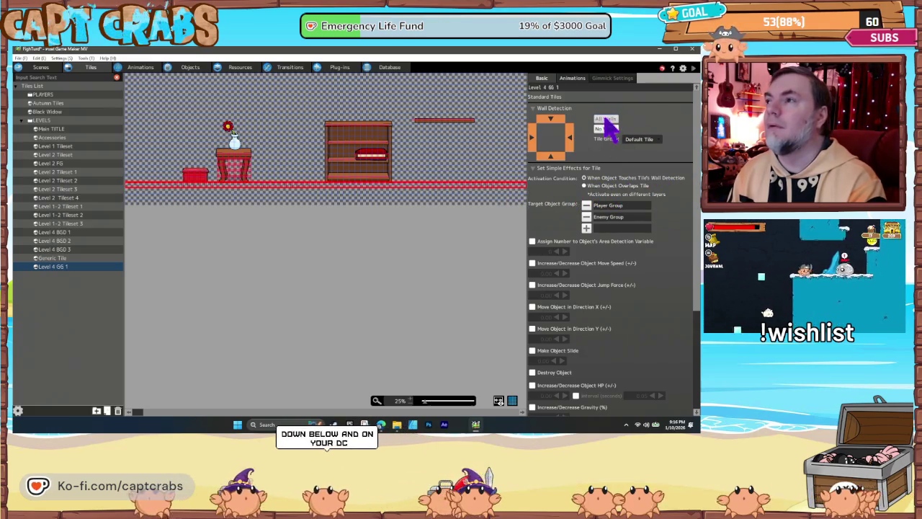
{"action": "left_click", "coordinate": [248, 410]}
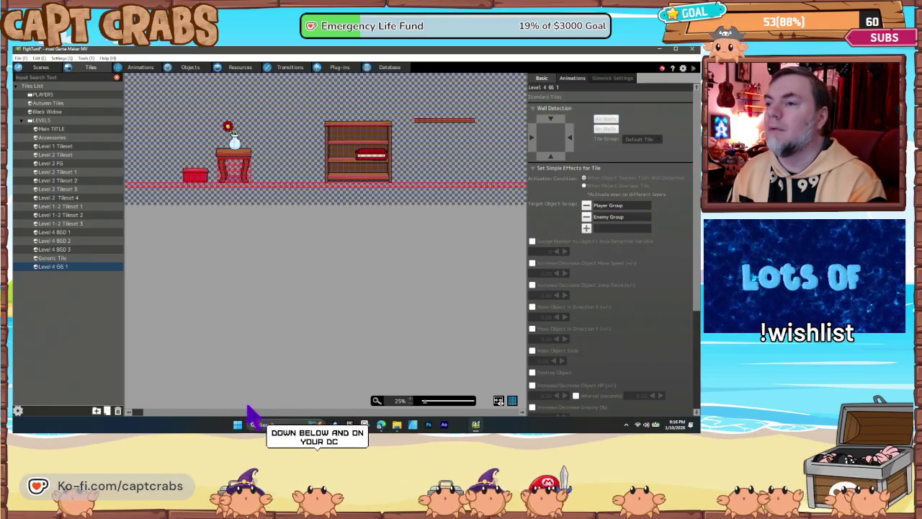
{"action": "left_click_drag", "start_coordinate": [237, 415], "coordinate": [219, 417]}
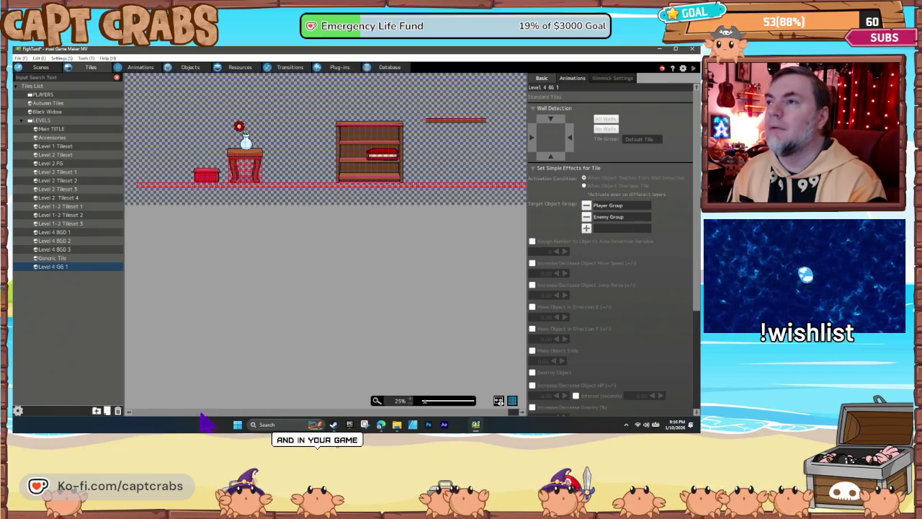
{"action": "left_click", "coordinate": [40, 67]}
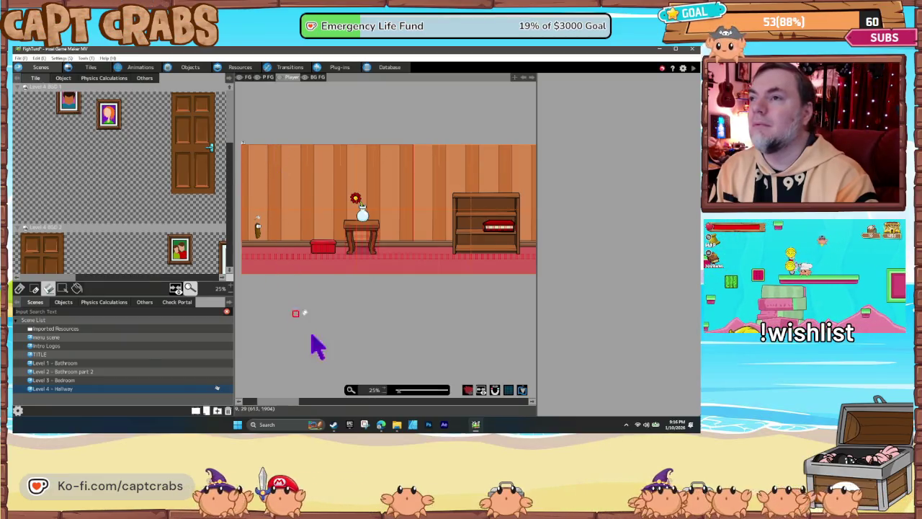
Step: Pan along the hallway canvas with the horizontal scrollbar and make BG FG the active layer
{"action": "left_click_drag", "start_coordinate": [306, 401], "coordinate": [345, 396]}
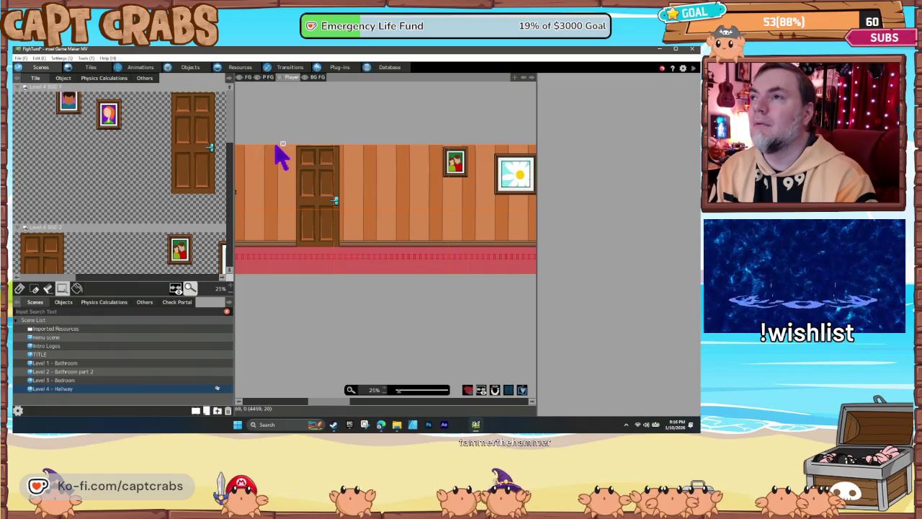
{"action": "mouse_move", "coordinate": [294, 159]}
{"action": "left_mouse_down"}
{"action": "mouse_move", "coordinate": [403, 206]}
{"action": "mouse_move", "coordinate": [591, 251]}
{"action": "mouse_move", "coordinate": [680, 254]}
{"action": "mouse_move", "coordinate": [684, 245]}
{"action": "left_mouse_up"}
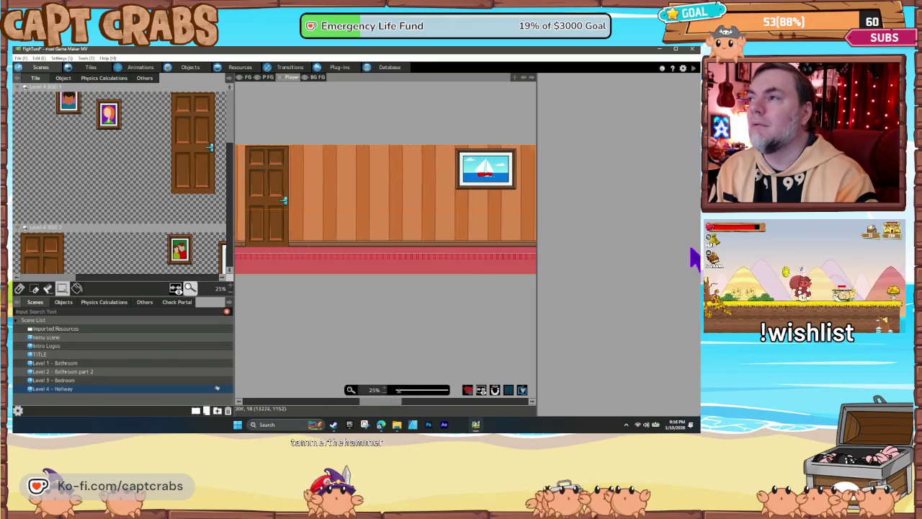
{"action": "mouse_move", "coordinate": [689, 257]}
{"action": "left_mouse_down"}
{"action": "mouse_move", "coordinate": [627, 251]}
{"action": "mouse_move", "coordinate": [565, 261]}
{"action": "left_mouse_up"}
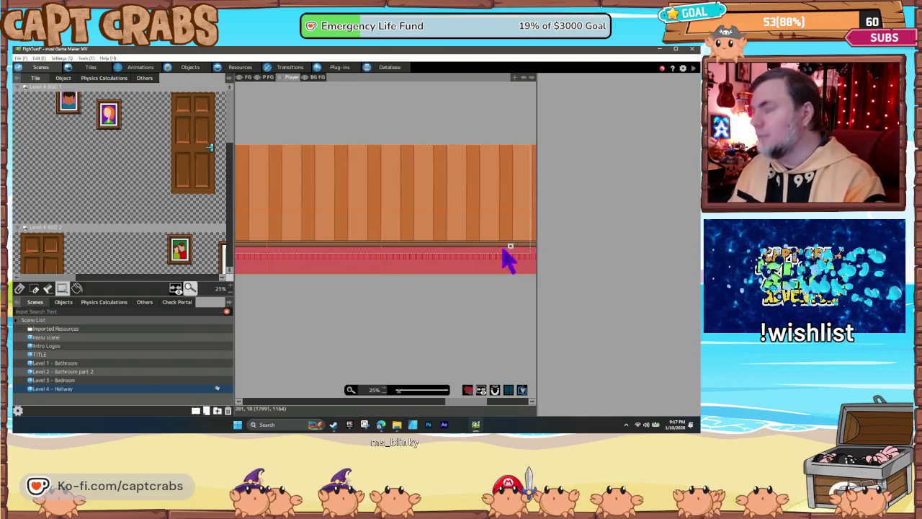
{"action": "left_click_drag", "start_coordinate": [463, 406], "coordinate": [416, 404]}
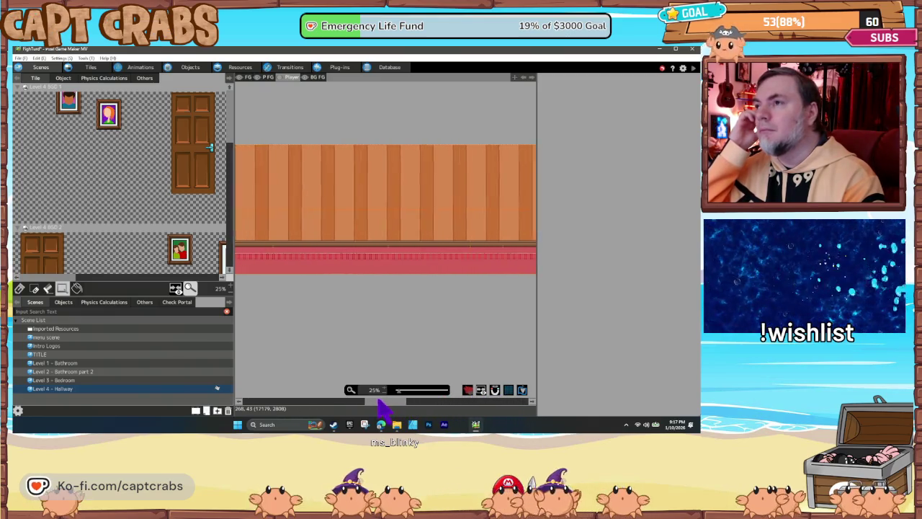
{"action": "mouse_move", "coordinate": [355, 406]}
{"action": "left_mouse_down"}
{"action": "mouse_move", "coordinate": [261, 410]}
{"action": "mouse_move", "coordinate": [277, 409]}
{"action": "left_mouse_up"}
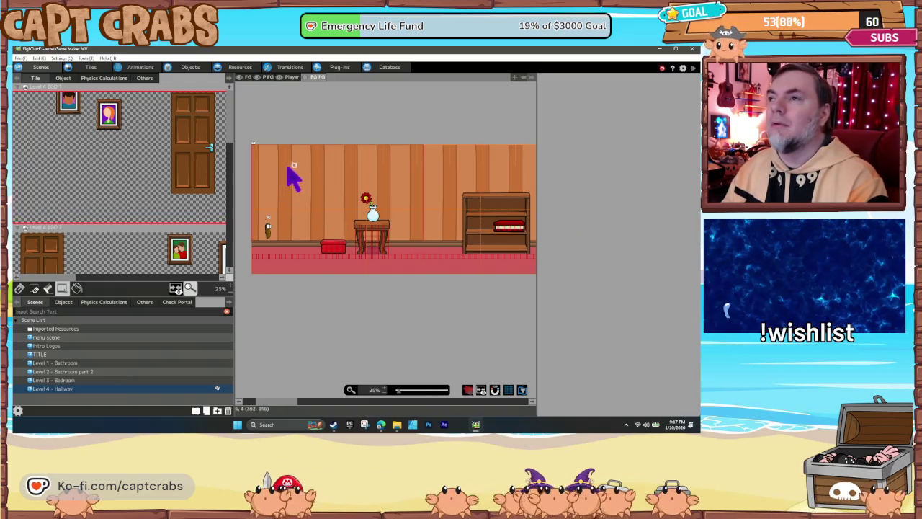
Step: Stamp the background tiles at the hallway level's top-left corner
{"action": "left_click", "coordinate": [20, 288]}
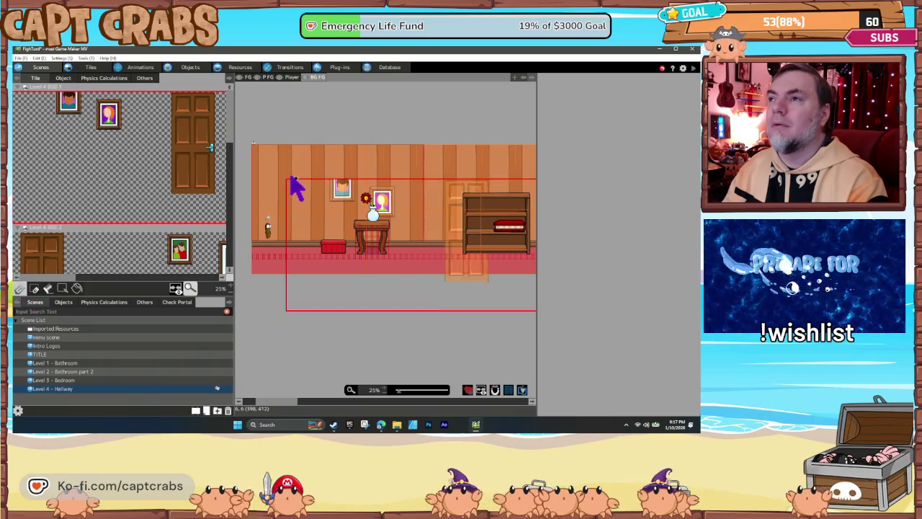
{"action": "left_click", "coordinate": [255, 147]}
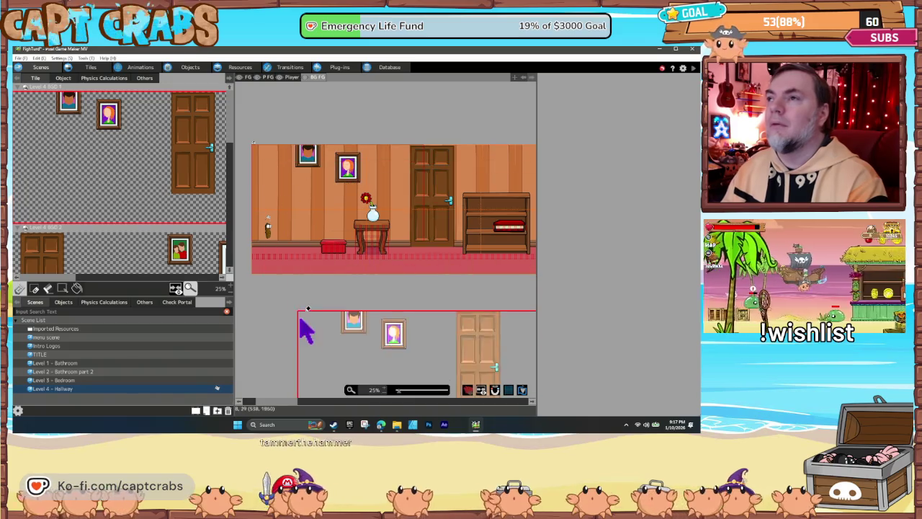
{"action": "mouse_move", "coordinate": [292, 404]}
{"action": "left_mouse_down"}
{"action": "mouse_move", "coordinate": [339, 402]}
{"action": "mouse_move", "coordinate": [345, 411]}
{"action": "mouse_move", "coordinate": [324, 403]}
{"action": "left_mouse_up"}
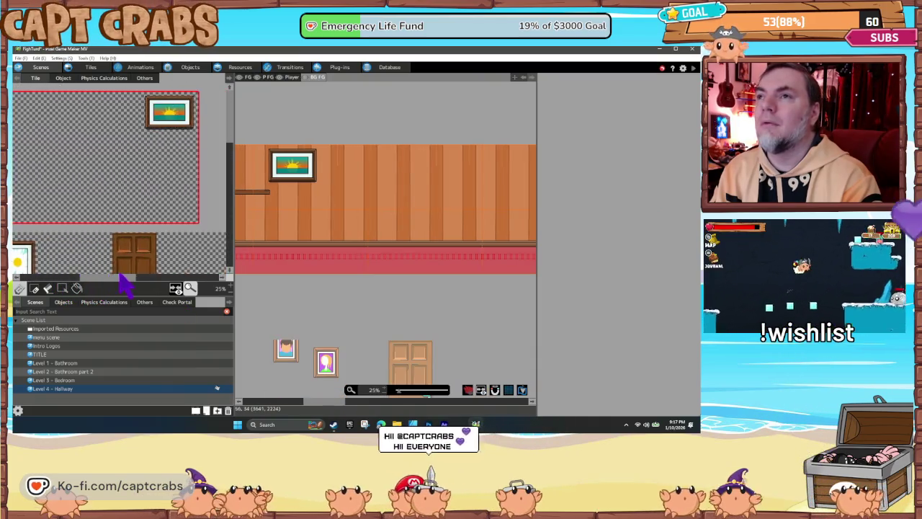
{"action": "scroll", "coordinate": [43, 252], "scroll_direction": "down", "scroll_amount": 3}
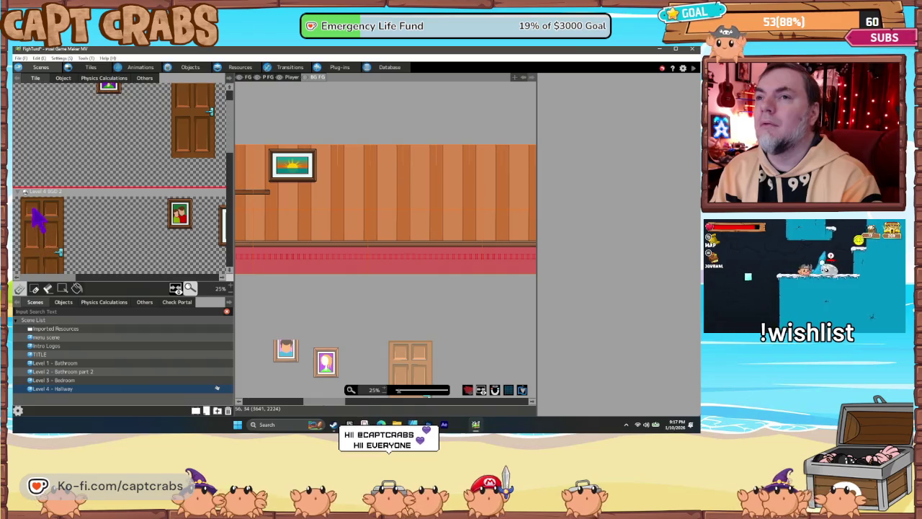
Step: Place the door and clock tiles onto the hallway wall
{"action": "left_click_drag", "start_coordinate": [22, 190], "coordinate": [152, 268]}
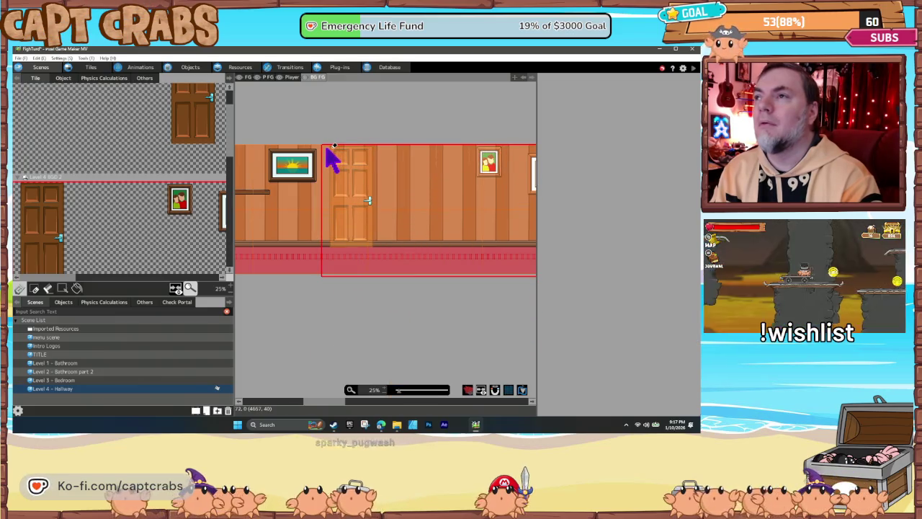
{"action": "left_click", "coordinate": [330, 159]}
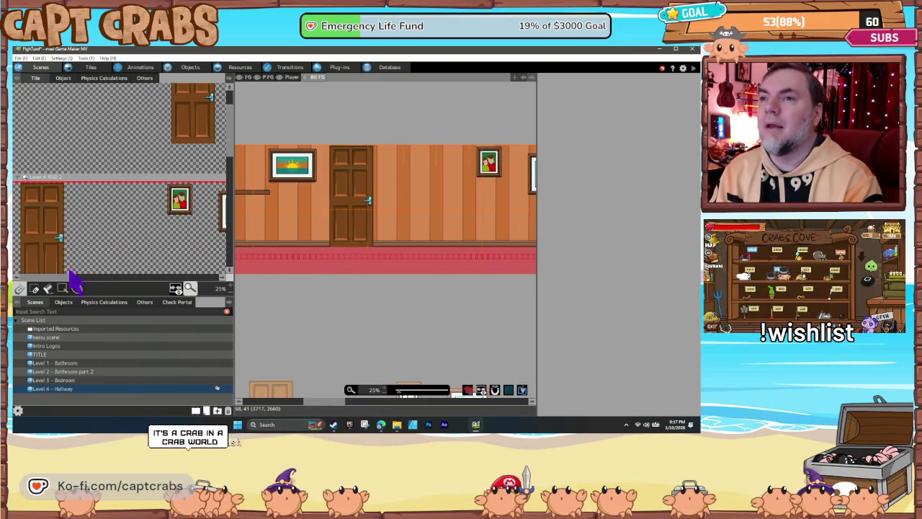
{"action": "mouse_move", "coordinate": [69, 280]}
{"action": "left_mouse_down"}
{"action": "mouse_move", "coordinate": [204, 281]}
{"action": "mouse_move", "coordinate": [59, 282]}
{"action": "left_mouse_up"}
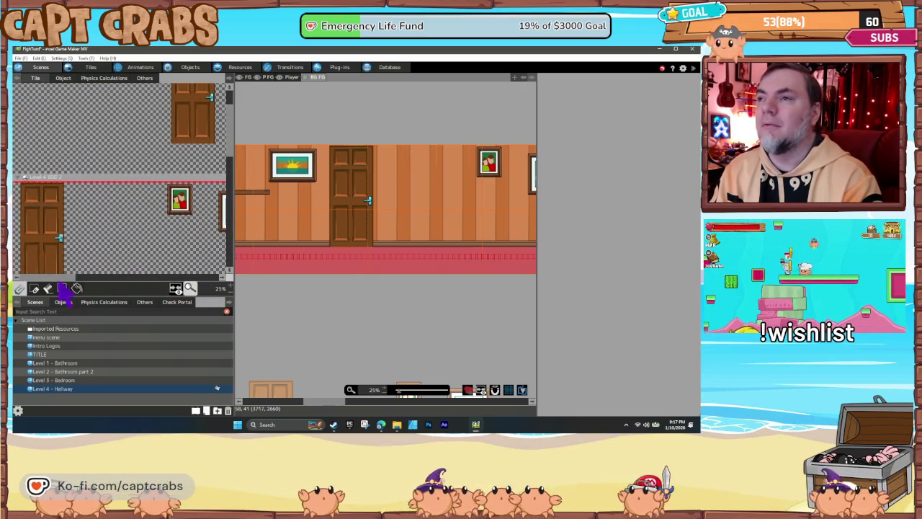
{"action": "scroll", "coordinate": [232, 189], "scroll_direction": "down", "scroll_amount": 5}
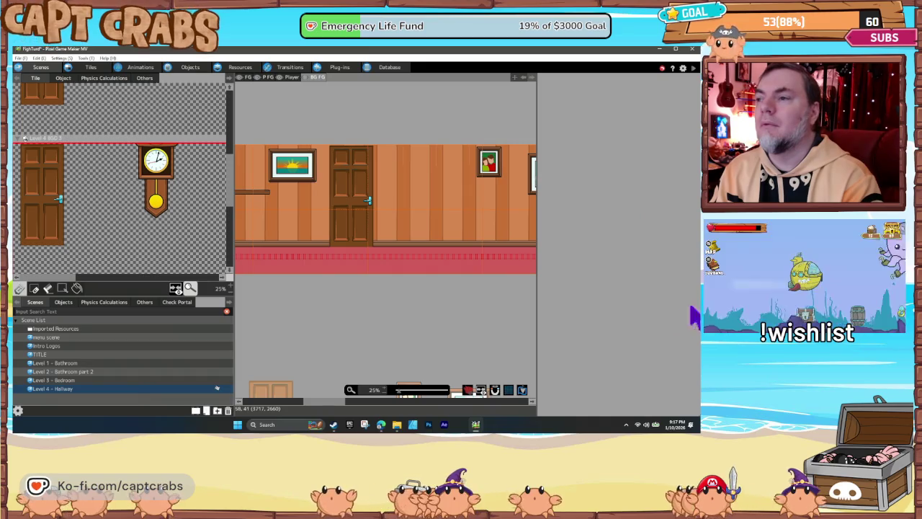
{"action": "left_click_drag", "start_coordinate": [330, 404], "coordinate": [422, 406]}
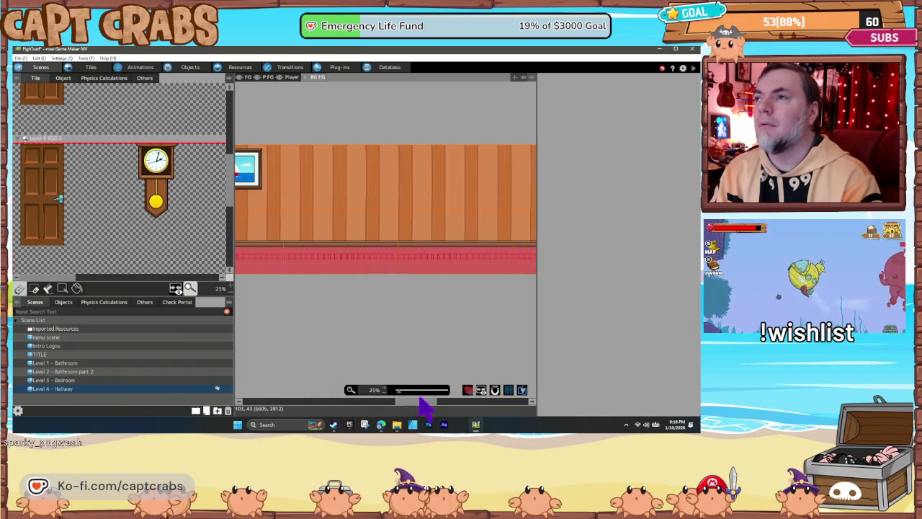
{"action": "left_click", "coordinate": [335, 149]}
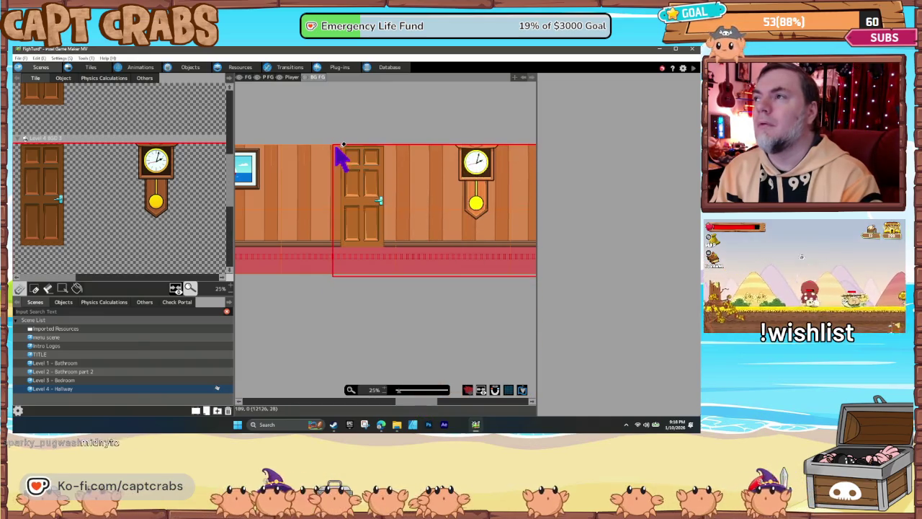
{"action": "mouse_move", "coordinate": [418, 410]}
{"action": "left_mouse_down"}
{"action": "mouse_move", "coordinate": [500, 406]}
{"action": "mouse_move", "coordinate": [261, 419]}
{"action": "left_mouse_up"}
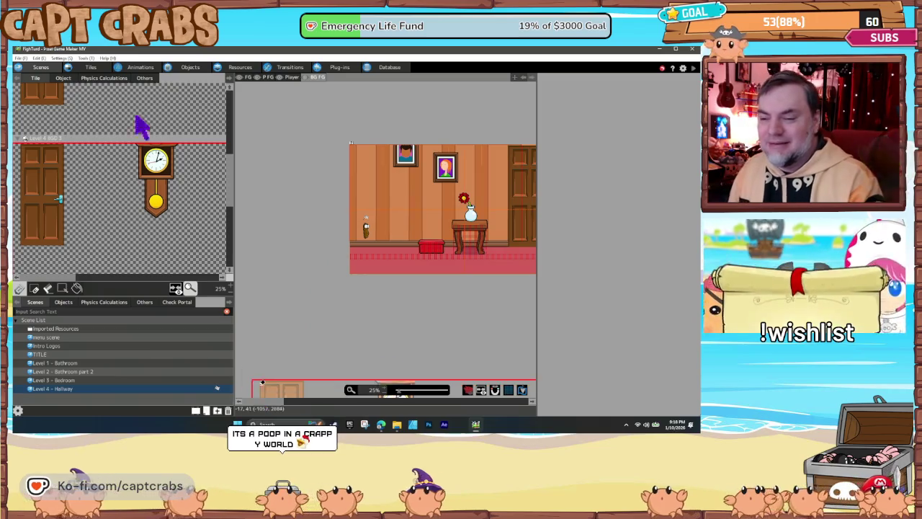
{"action": "mouse_move", "coordinate": [189, 263]}
{"action": "left_mouse_down"}
{"action": "mouse_move", "coordinate": [339, 350]}
{"action": "mouse_move", "coordinate": [313, 350]}
{"action": "mouse_move", "coordinate": [343, 319]}
{"action": "mouse_move", "coordinate": [364, 325]}
{"action": "left_mouse_up"}
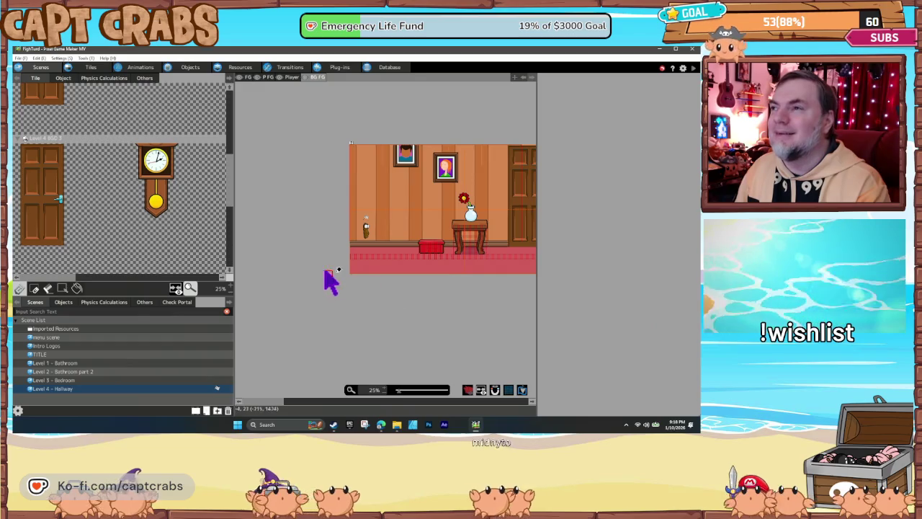
Step: Open Starting Point1 from the Layout Objects List and drag the start point downward
{"action": "left_click", "coordinate": [69, 301]}
{"action": "left_click", "coordinate": [65, 328]}
{"action": "left_click_drag", "start_coordinate": [367, 232], "coordinate": [368, 242]}
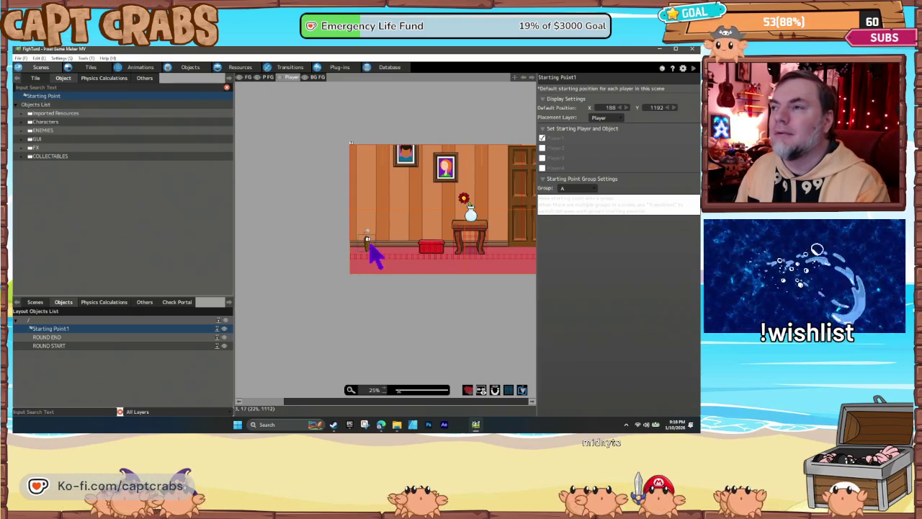
Step: Settle the starting point on the floor at Y 1188 and launch a test play
{"action": "left_click_drag", "start_coordinate": [370, 245], "coordinate": [370, 243]}
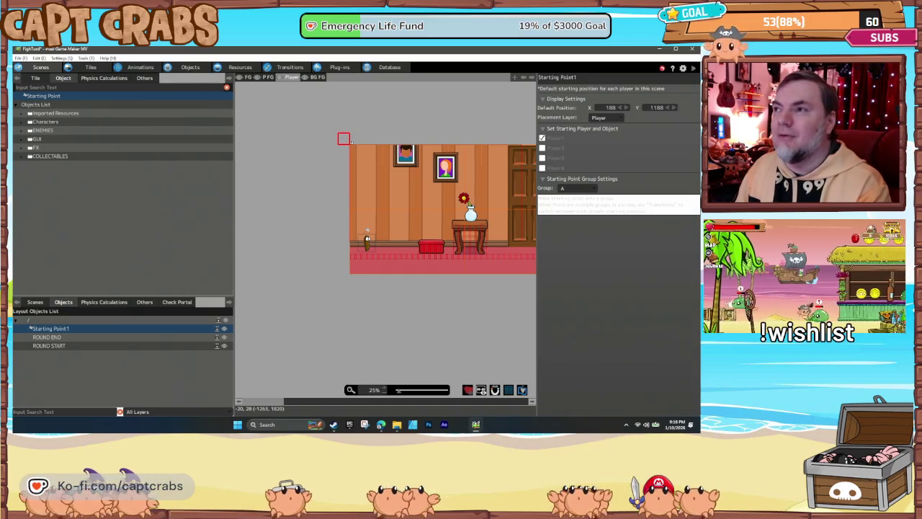
{"action": "left_click", "coordinate": [402, 309]}
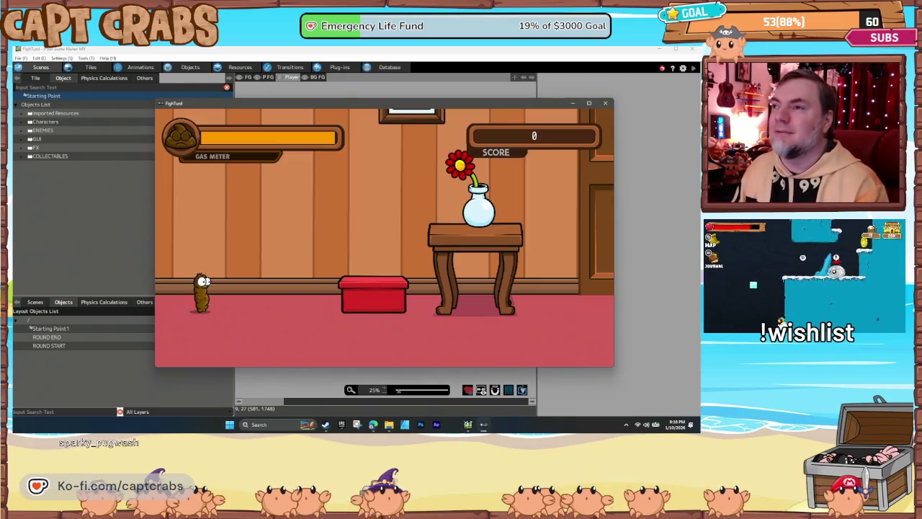
Step: Walk right, jumping onto the red box, the vase table, and up the bookshelf
{"action": "key", "text": "Right"}
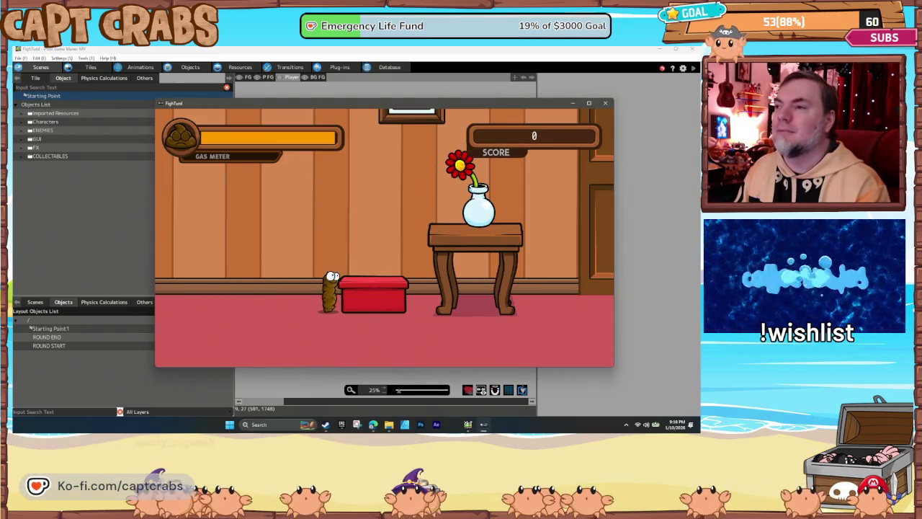
{"action": "key", "text": "Left"}
{"action": "key", "text": "Right"}
{"action": "key", "text": "space"}
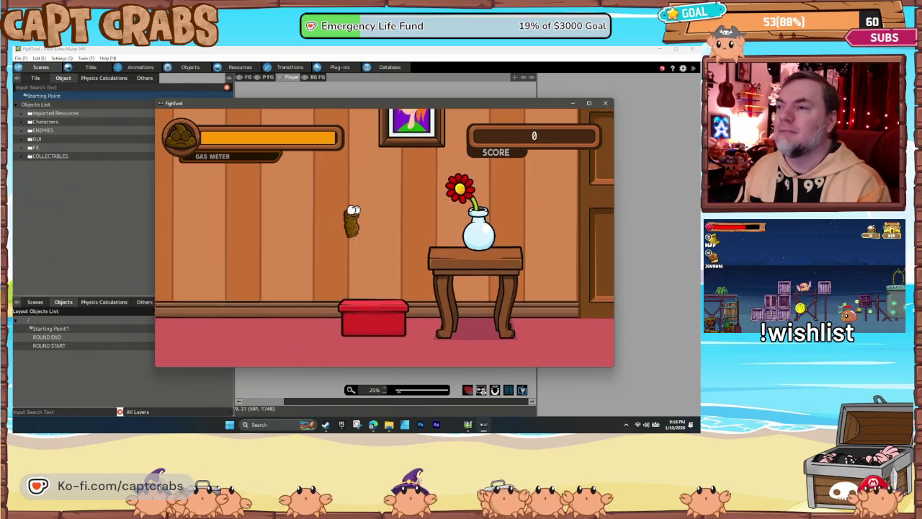
{"action": "key", "text": "Right"}
{"action": "key", "text": "space"}
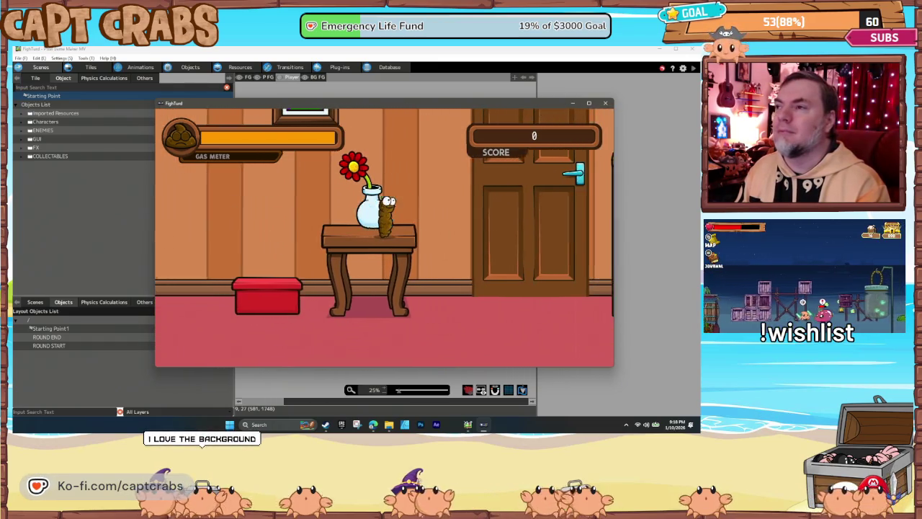
{"action": "key", "text": "Left"}
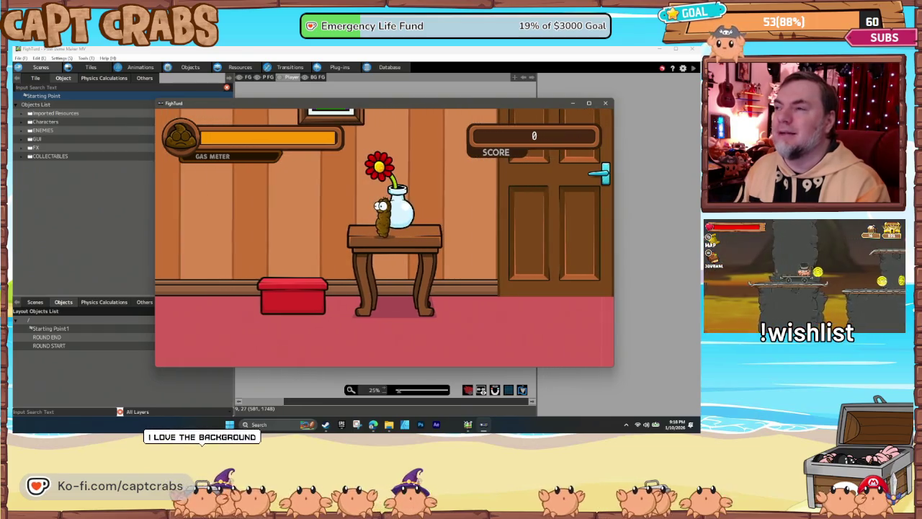
{"action": "key", "text": "Right"}
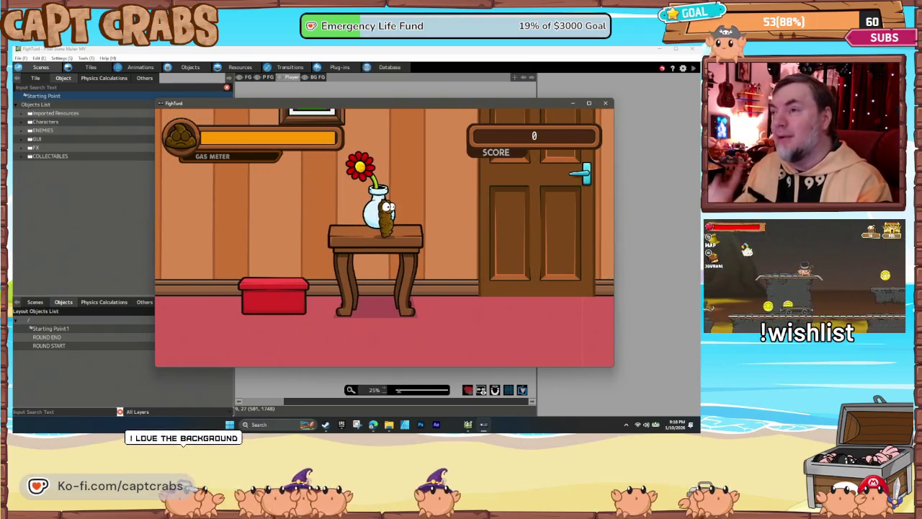
{"action": "key", "text": "Right"}
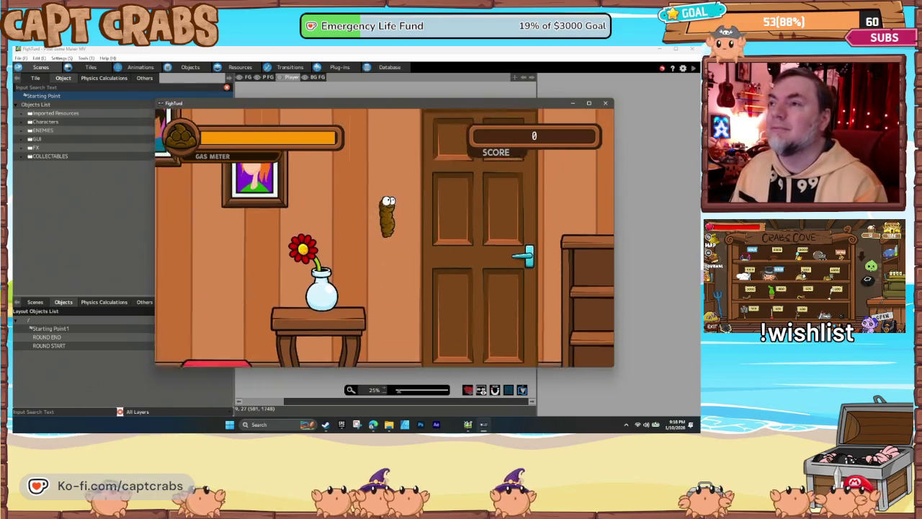
{"action": "key", "text": "Right"}
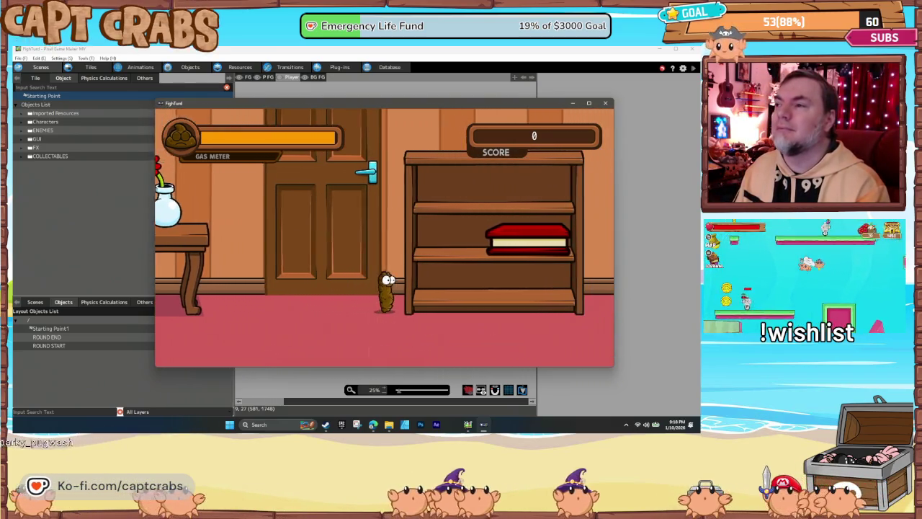
{"action": "key", "text": "space"}
{"action": "key", "text": "space"}
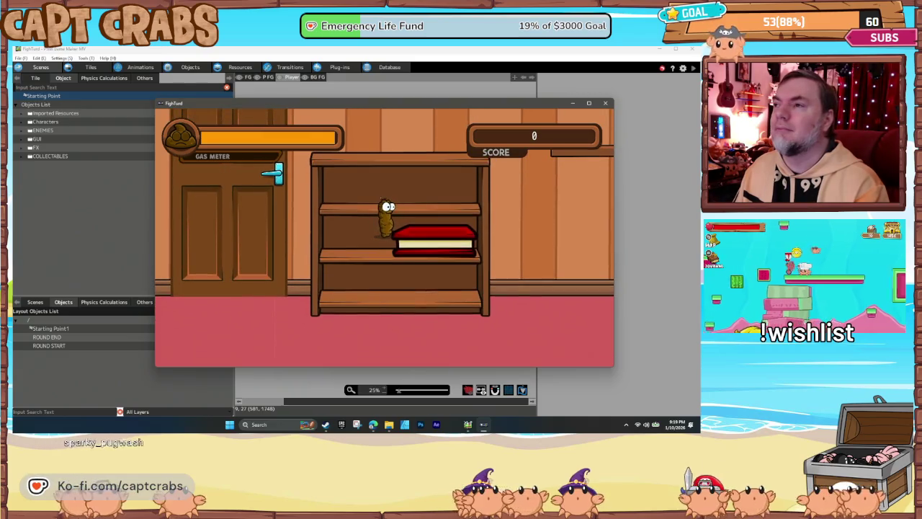
{"action": "key", "text": "Right"}
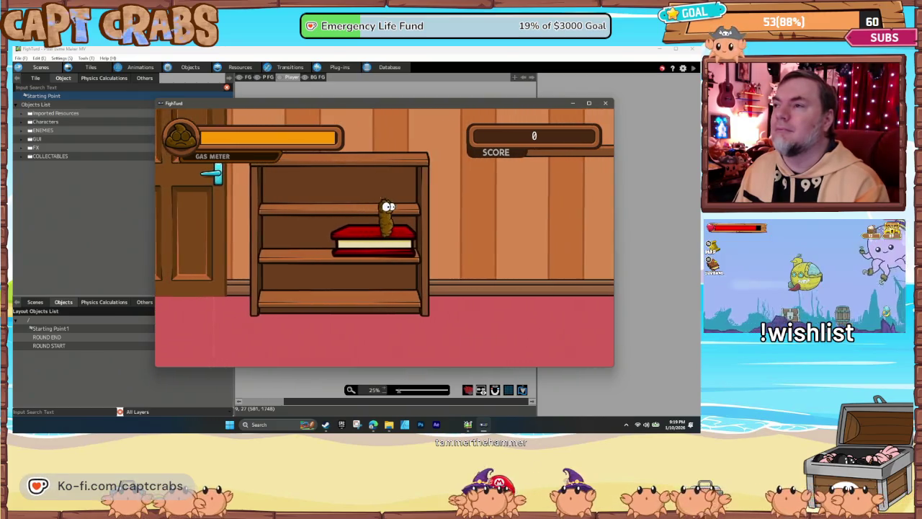
{"action": "key", "text": "space"}
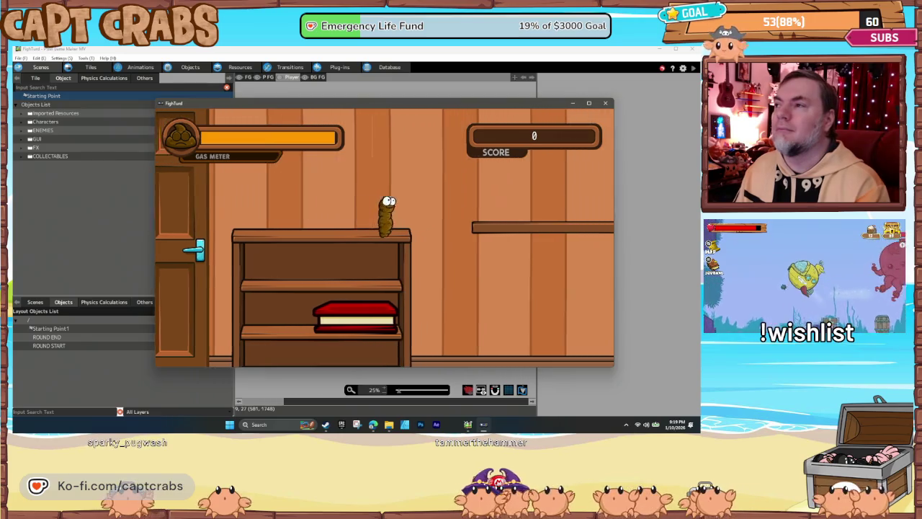
Step: Jump from the bookshelf top onto the floating platform, then return to the red-book shelf
{"action": "key", "text": "Right"}
{"action": "key", "text": "space"}
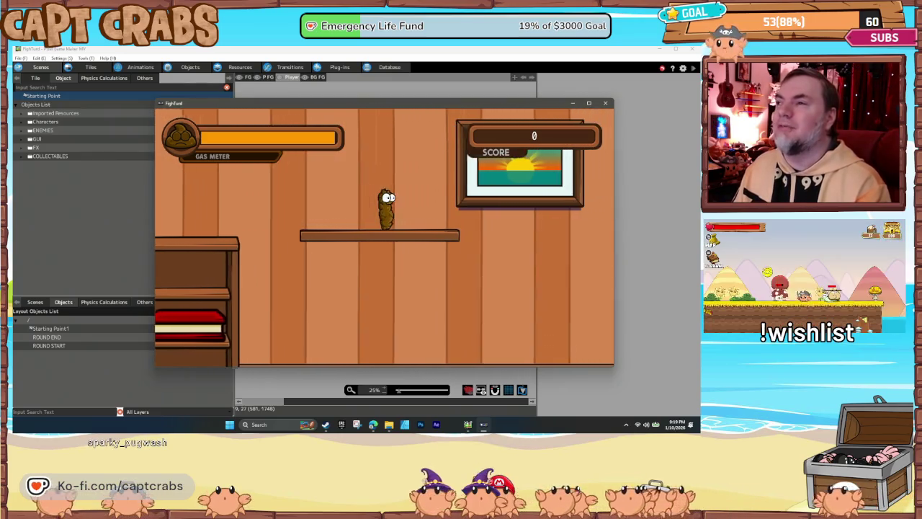
{"action": "key", "text": "Right"}
{"action": "key", "text": "space"}
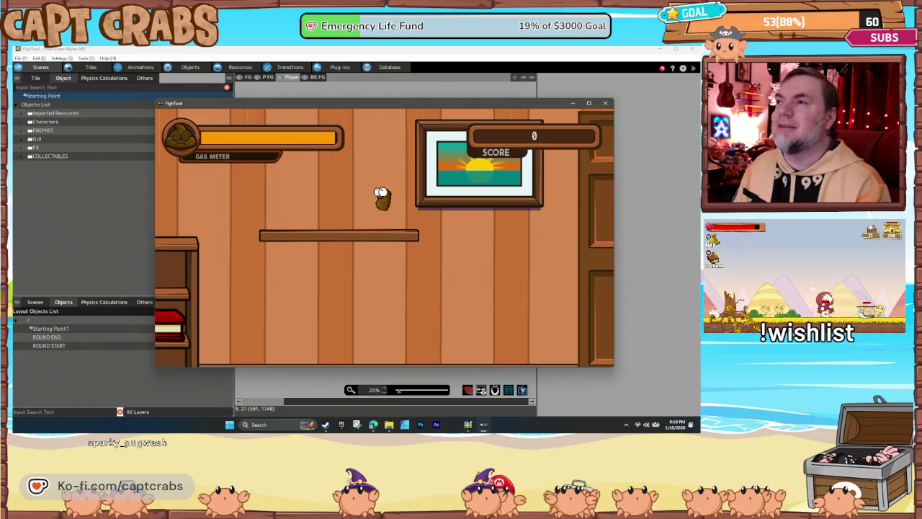
{"action": "key", "text": "Left"}
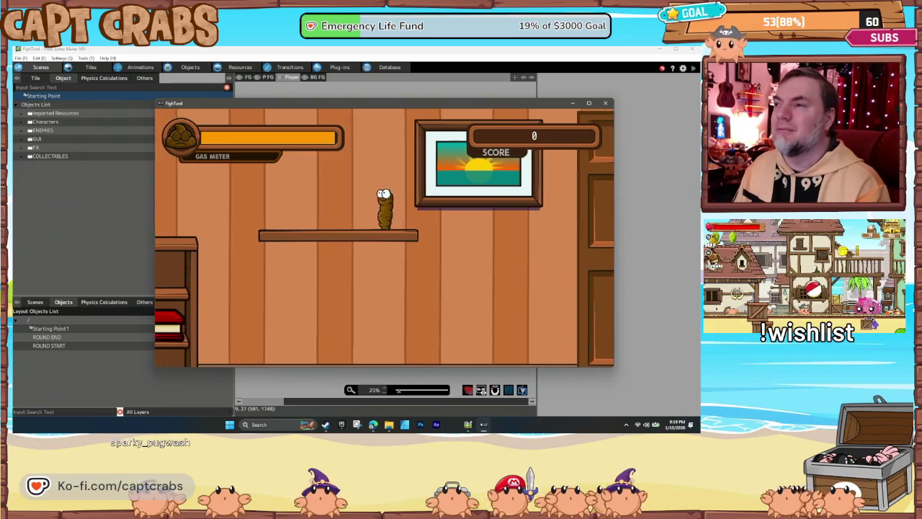
{"action": "key", "text": "Right"}
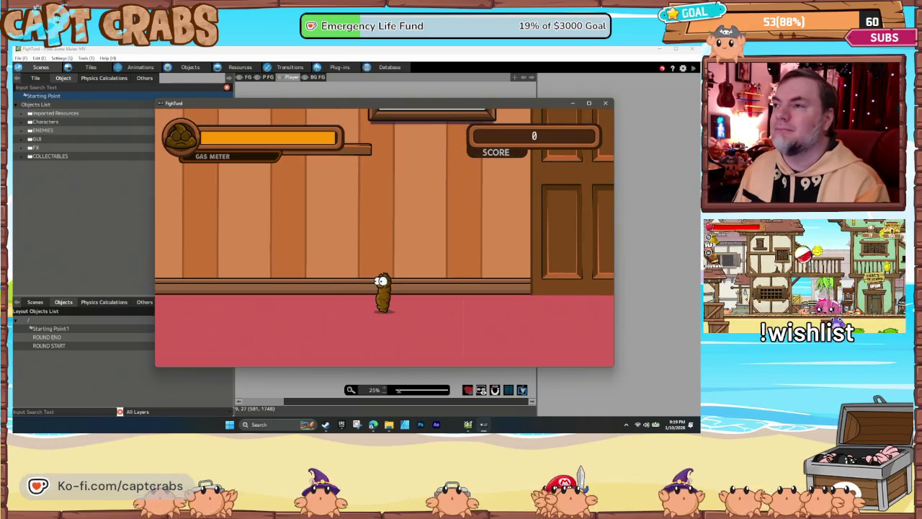
{"action": "key", "text": "Left"}
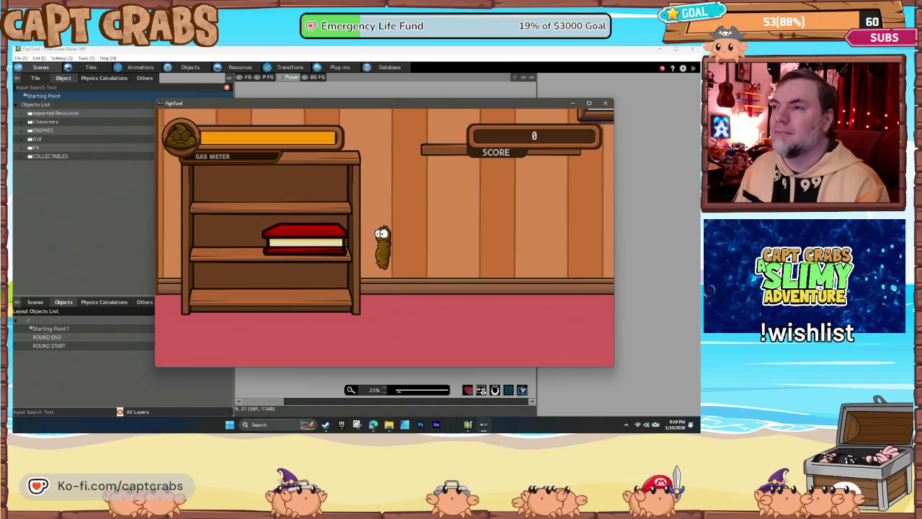
{"action": "key", "text": "Left"}
{"action": "key", "text": "space"}
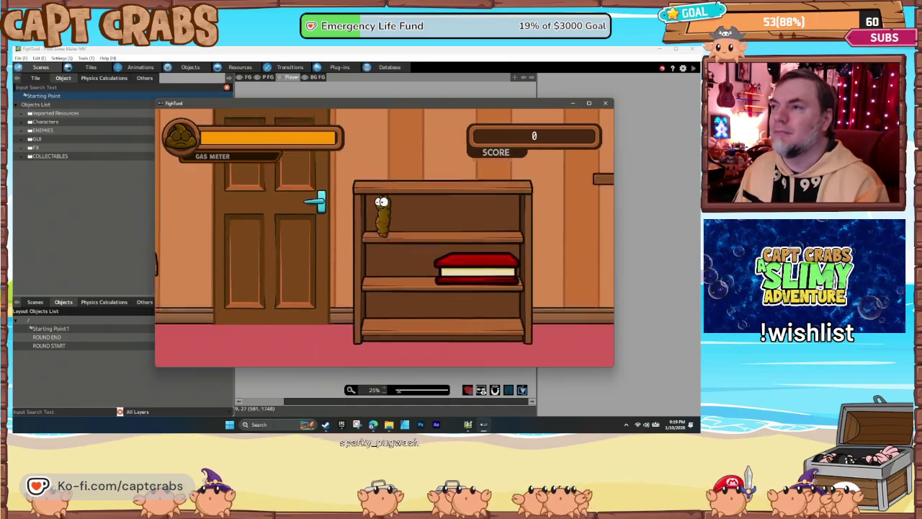
{"action": "key", "text": "space"}
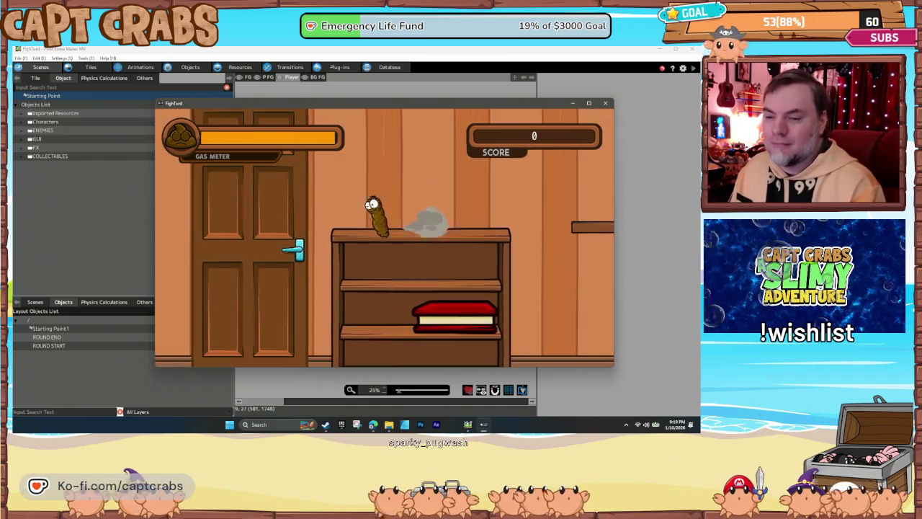
Step: Drop back to the floor and red box, then climb shelf and platform toward the door
{"action": "key", "text": "Right"}
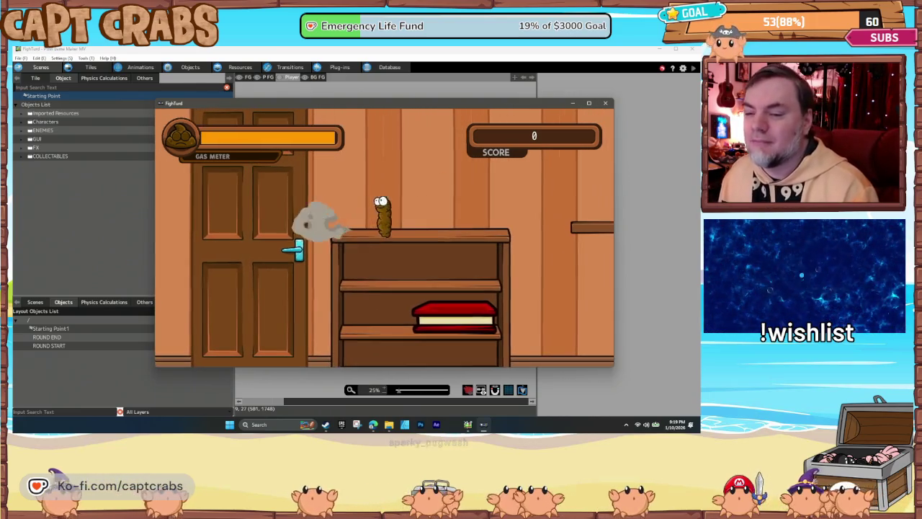
{"action": "key", "text": "Down"}
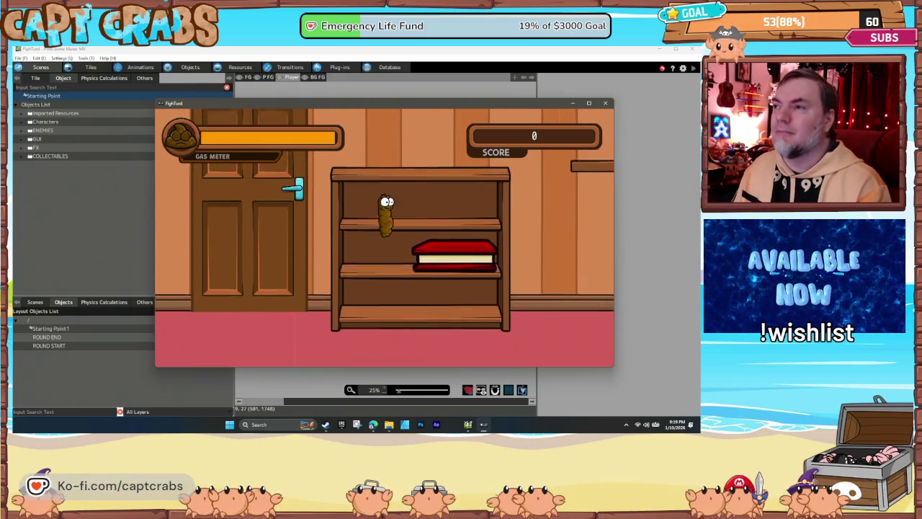
{"action": "key", "text": "Left"}
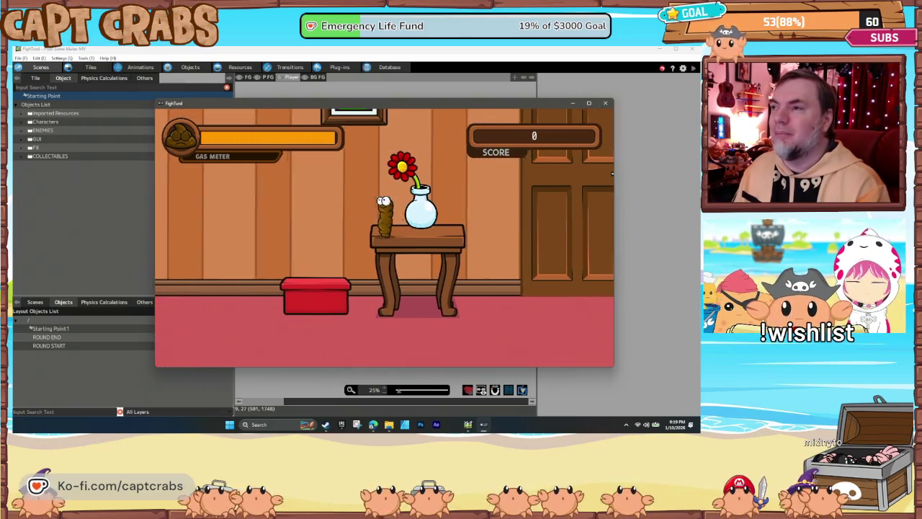
{"action": "key", "text": "Left"}
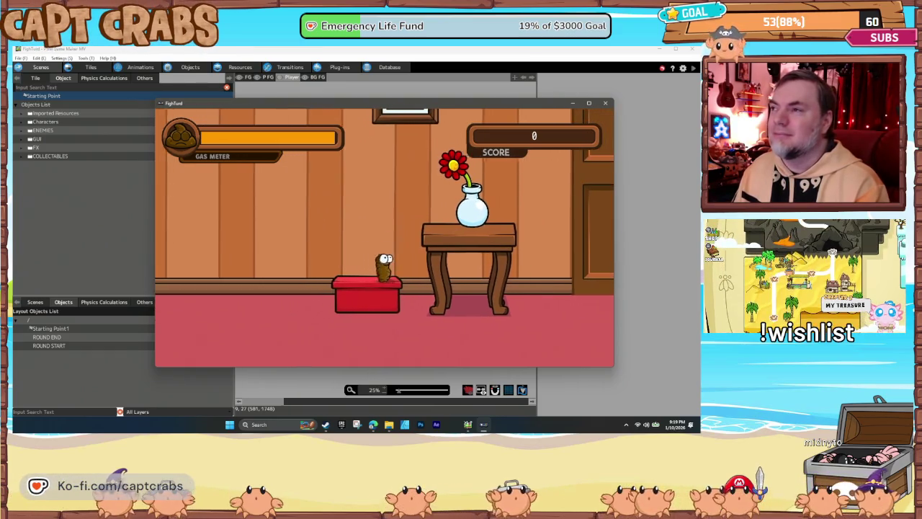
{"action": "key", "text": "Right"}
{"action": "key", "text": "space"}
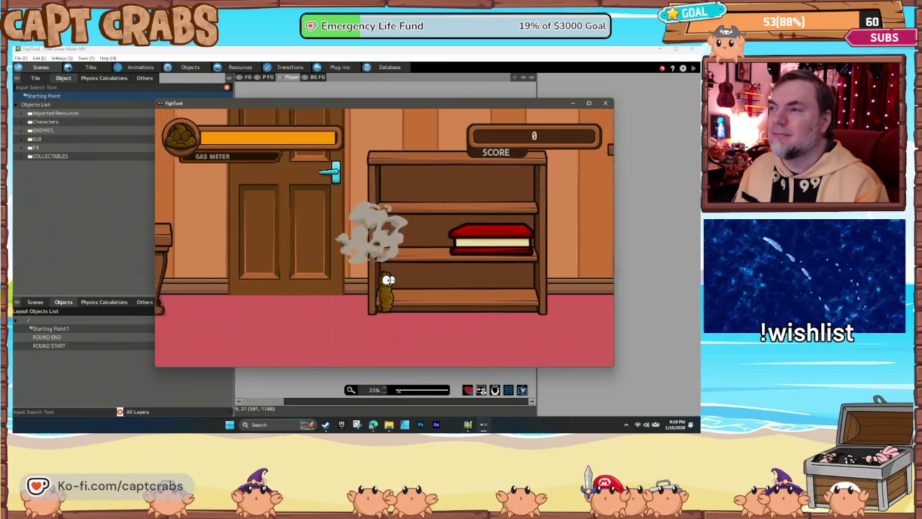
{"action": "key", "text": "Left"}
{"action": "key", "text": "Up"}
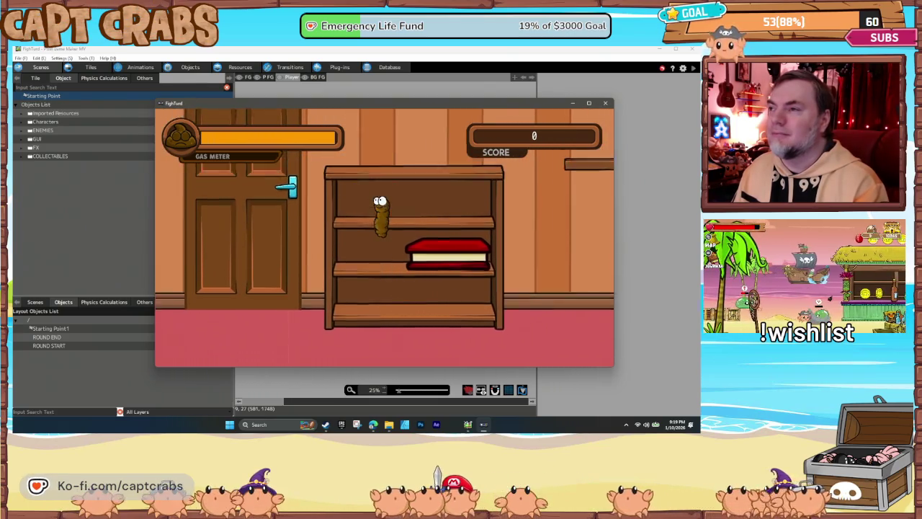
{"action": "key", "text": "Right"}
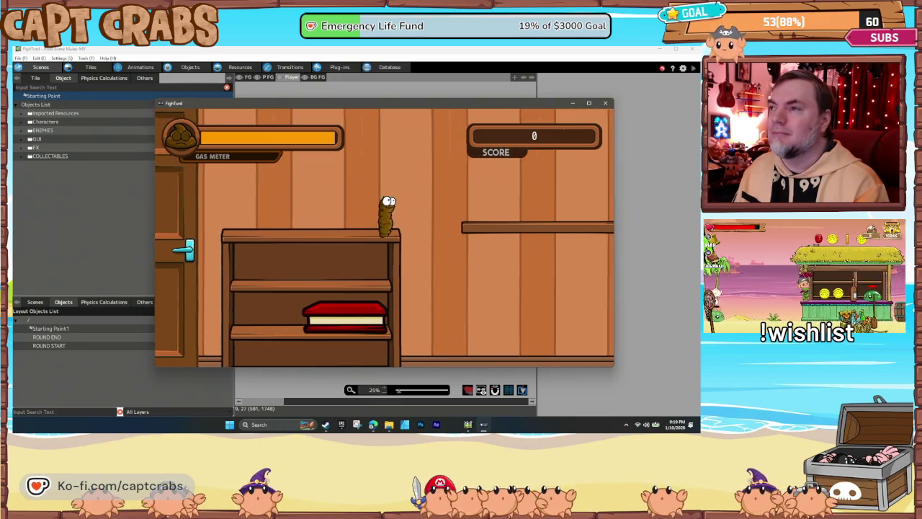
{"action": "key", "text": "Up"}
{"action": "key", "text": "Right"}
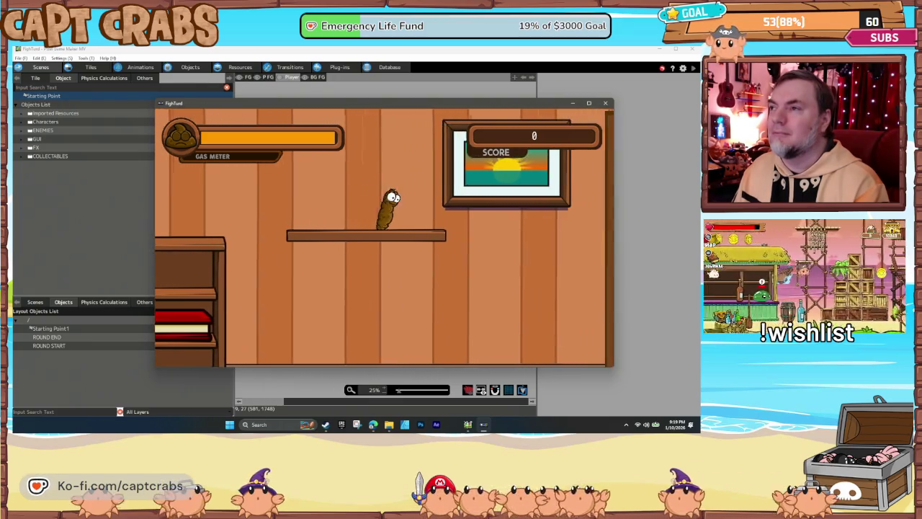
{"action": "key", "text": "Right"}
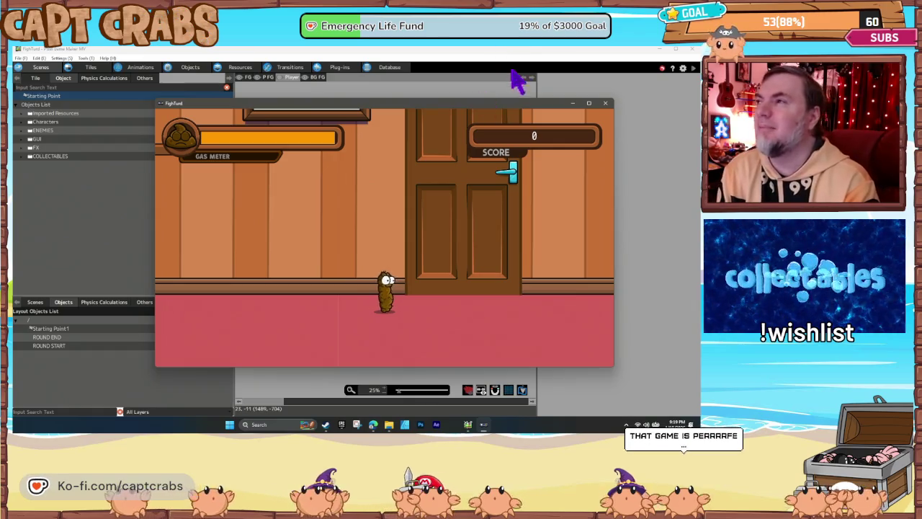
Step: End the test play, bring the door and bookshelf into view, and select the Coin collectable
{"action": "left_click", "coordinate": [605, 103]}
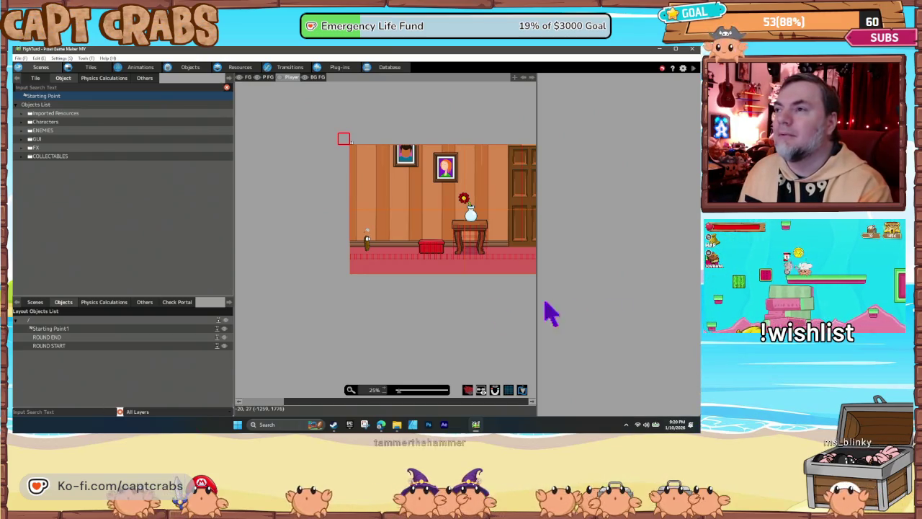
{"action": "left_click_drag", "start_coordinate": [418, 309], "coordinate": [346, 312]}
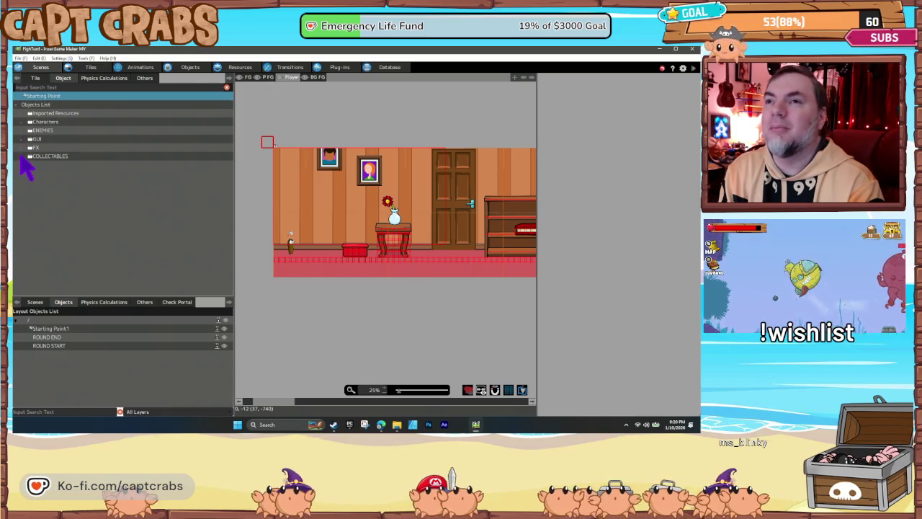
{"action": "left_click", "coordinate": [22, 155]}
{"action": "left_click", "coordinate": [45, 175]}
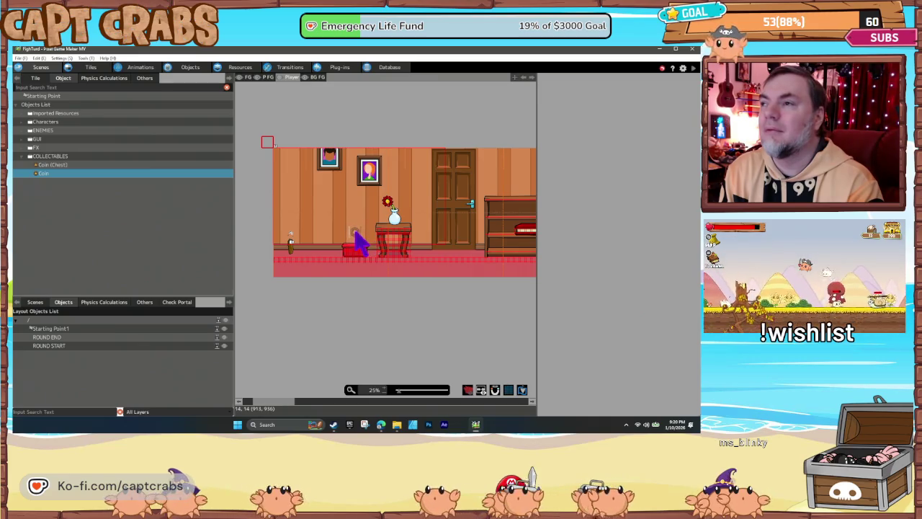
Step: Place three coins above the red box and beside the vase table
{"action": "left_click", "coordinate": [355, 229]}
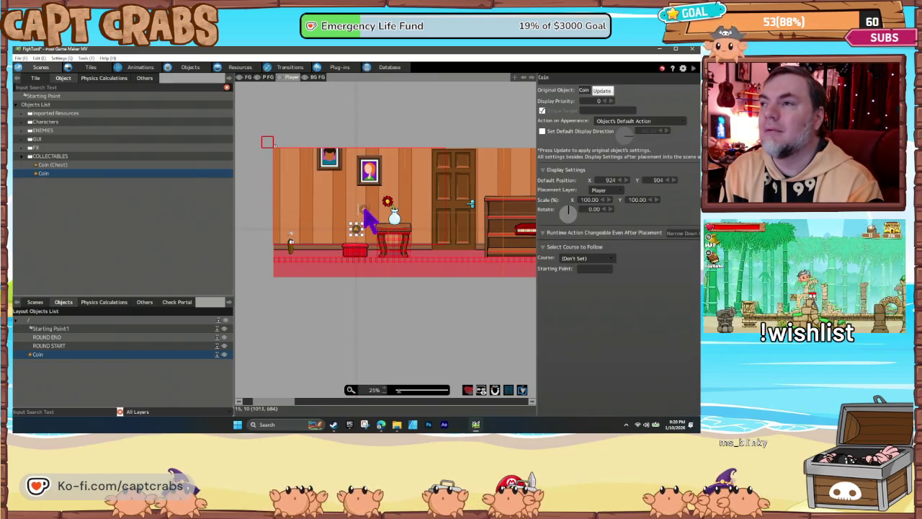
{"action": "left_click", "coordinate": [364, 209]}
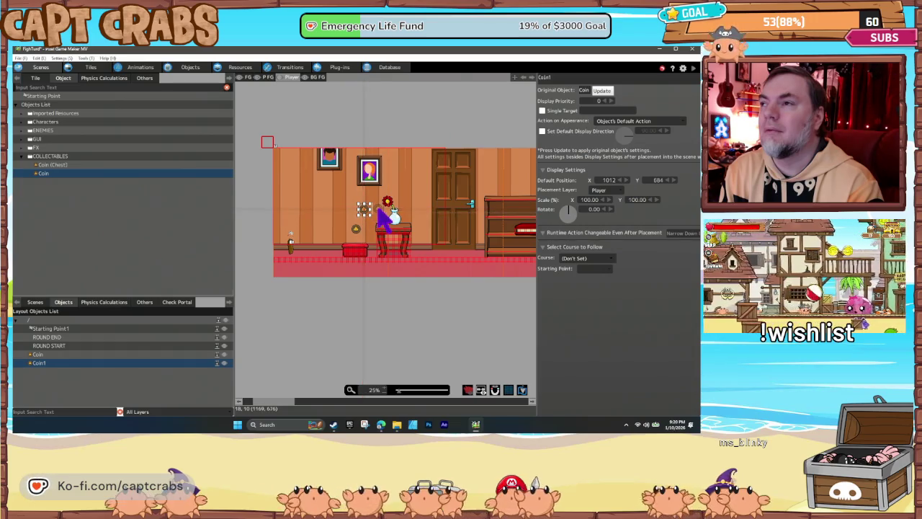
{"action": "left_click", "coordinate": [378, 209]}
{"action": "left_click_drag", "start_coordinate": [474, 263], "coordinate": [363, 272]}
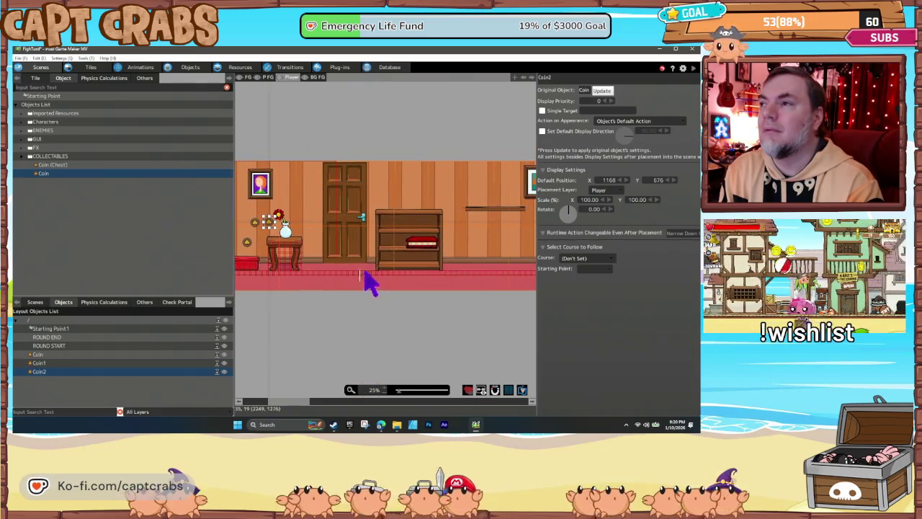
Step: Lay a row of seven coins high along the wall past the door
{"action": "left_click", "coordinate": [382, 197]}
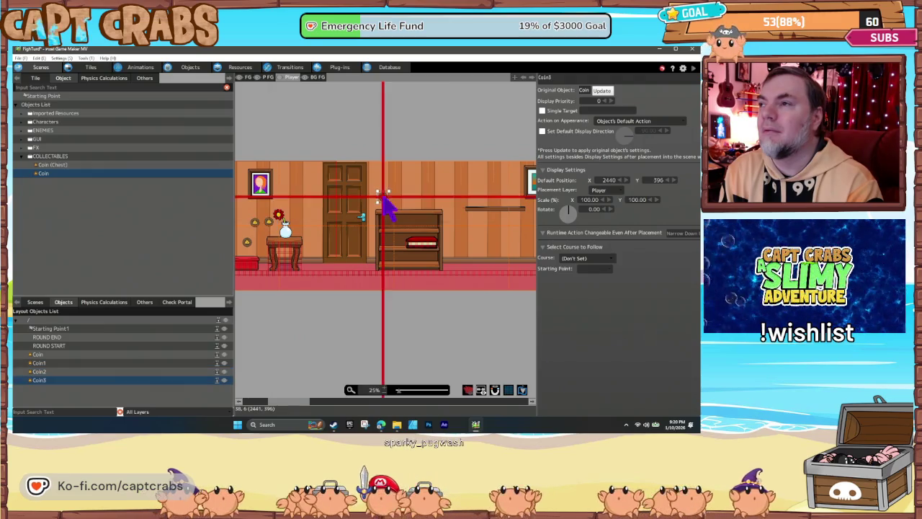
{"action": "left_click", "coordinate": [397, 197]}
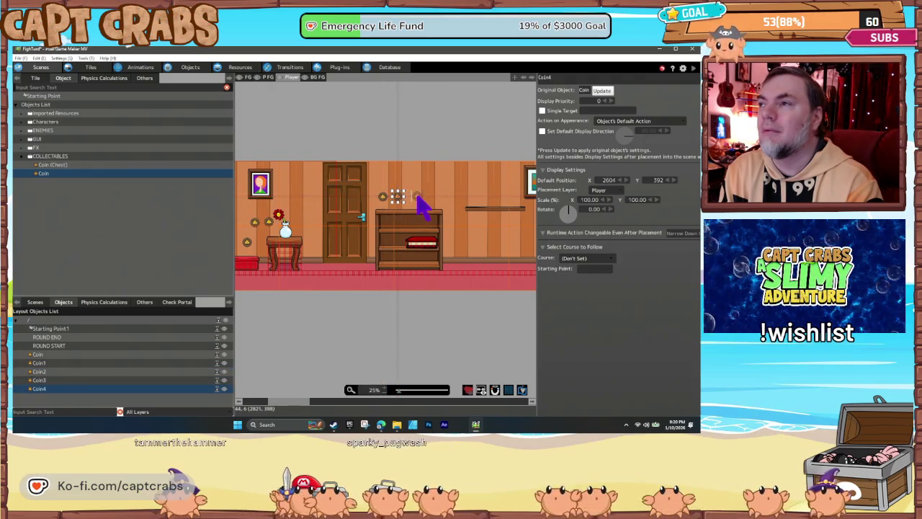
{"action": "left_click", "coordinate": [422, 202]}
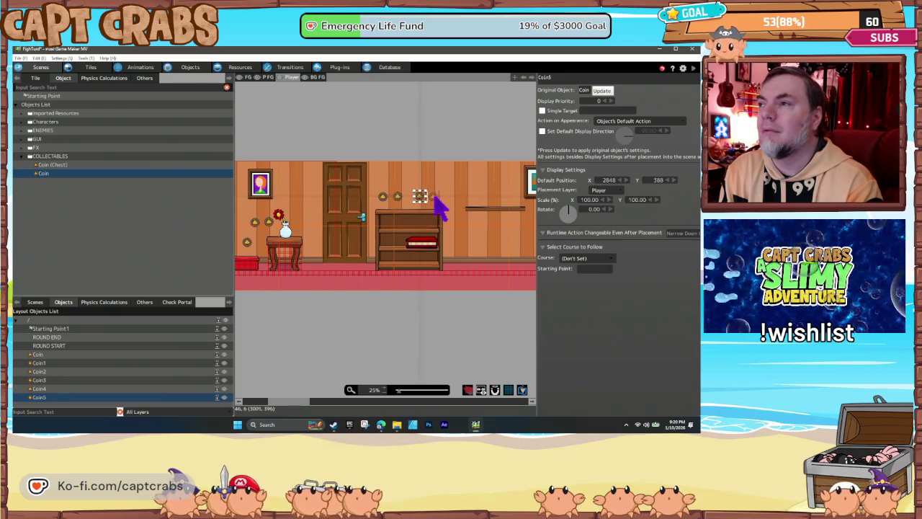
{"action": "left_click", "coordinate": [433, 196]}
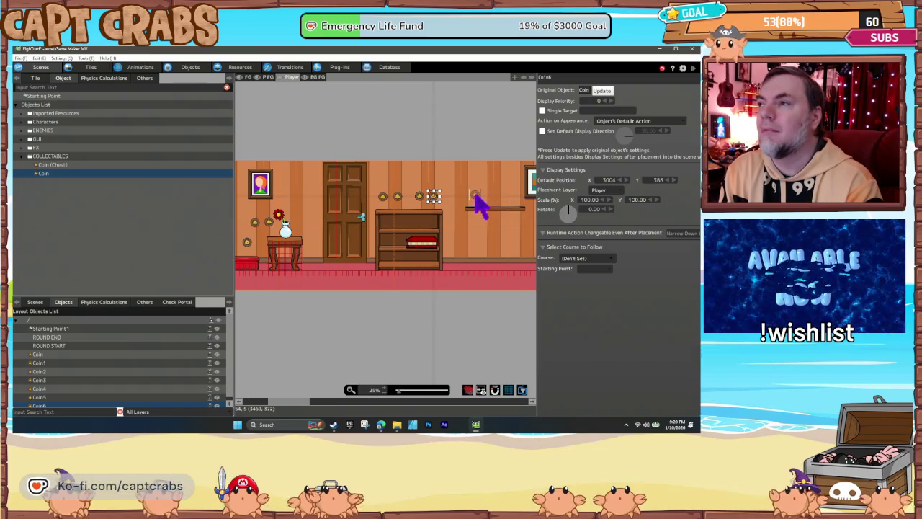
{"action": "left_click", "coordinate": [474, 194]}
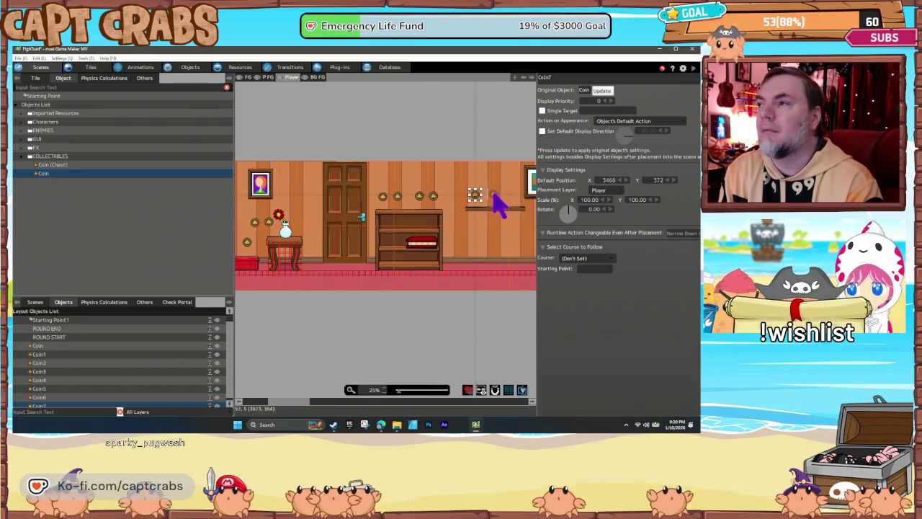
{"action": "left_click", "coordinate": [493, 194]}
{"action": "left_click", "coordinate": [511, 193]}
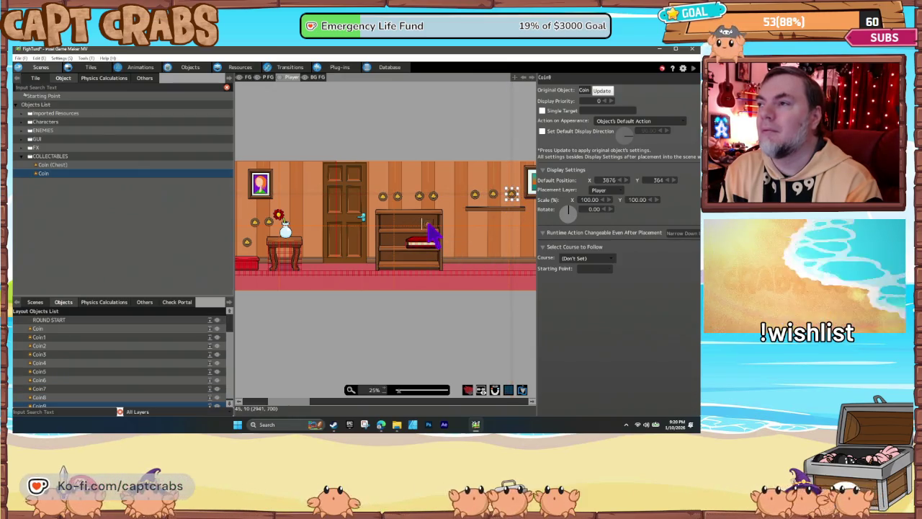
Step: Put coins on the bookshelf's upper shelf, lower shelf and base
{"action": "left_click", "coordinate": [428, 222]}
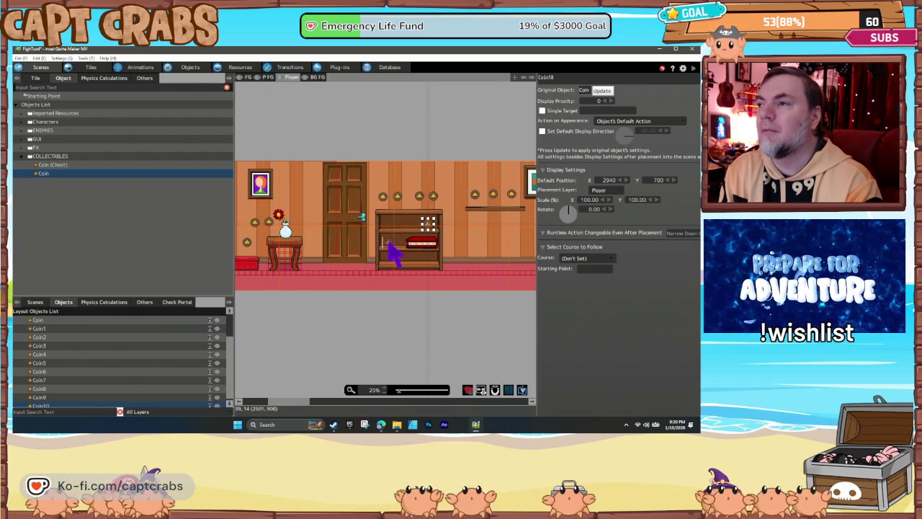
{"action": "left_click", "coordinate": [389, 248]}
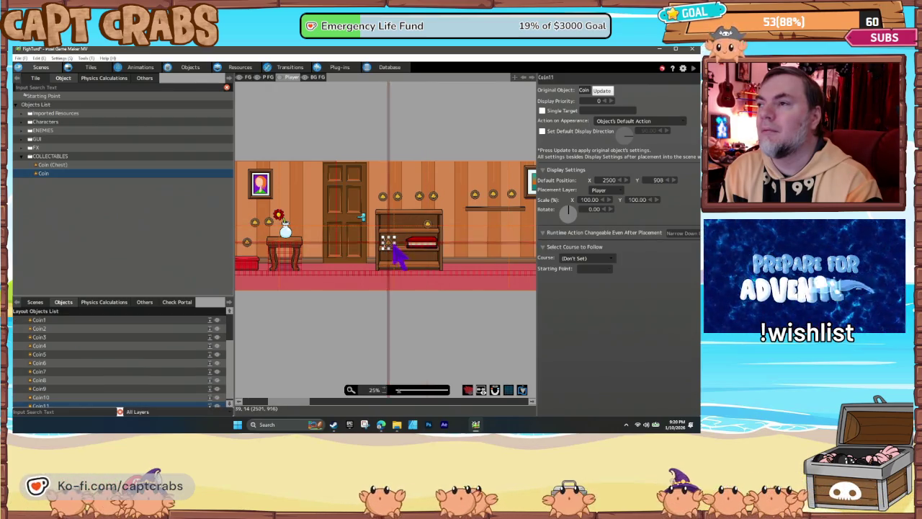
{"action": "left_click", "coordinate": [429, 261]}
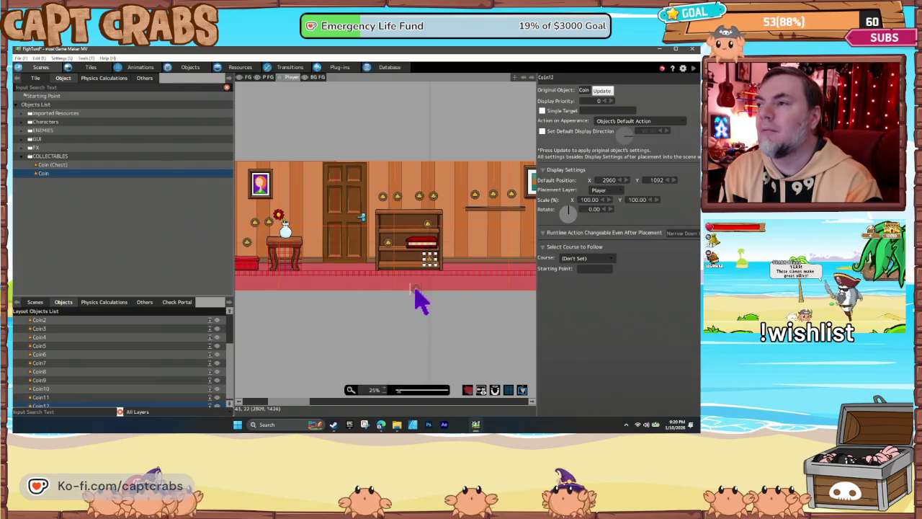
{"action": "left_click_drag", "start_coordinate": [333, 319], "coordinate": [378, 331]}
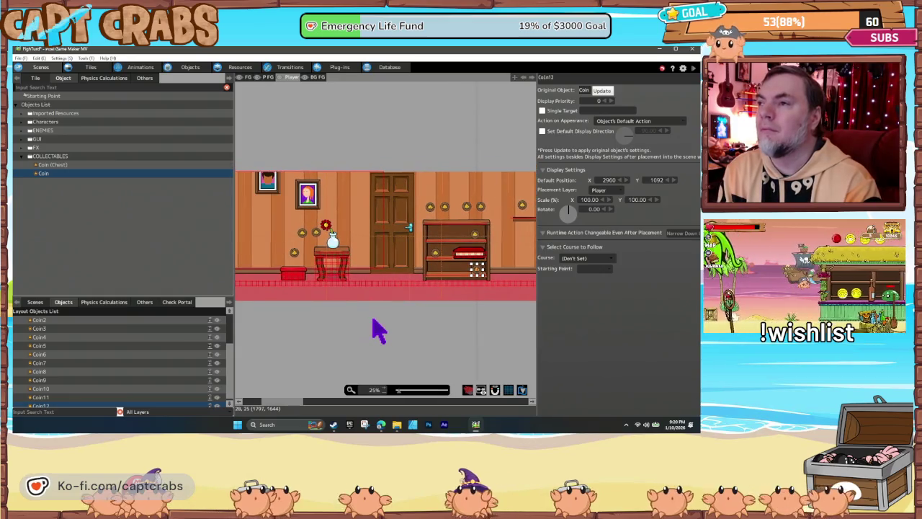
Step: Place two Ant enemies on the floor, one by the door and one farther along
{"action": "left_click", "coordinate": [25, 132]}
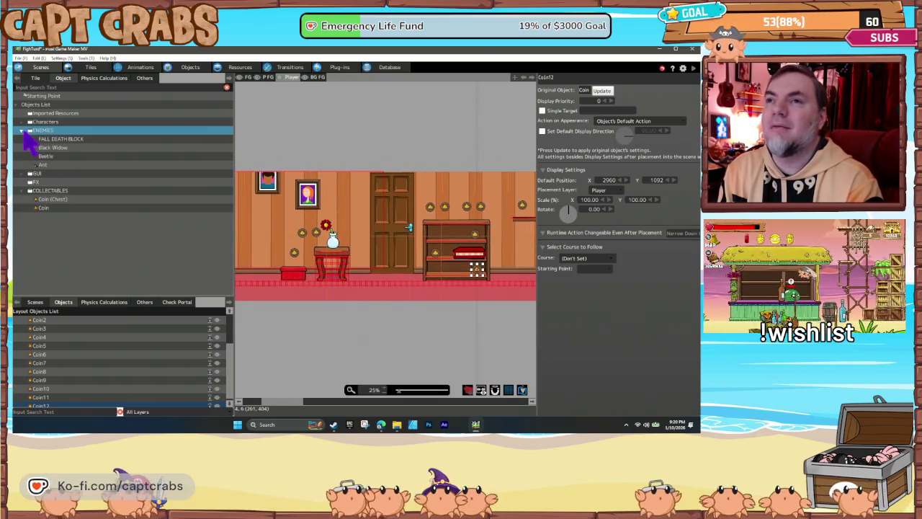
{"action": "left_click", "coordinate": [46, 165]}
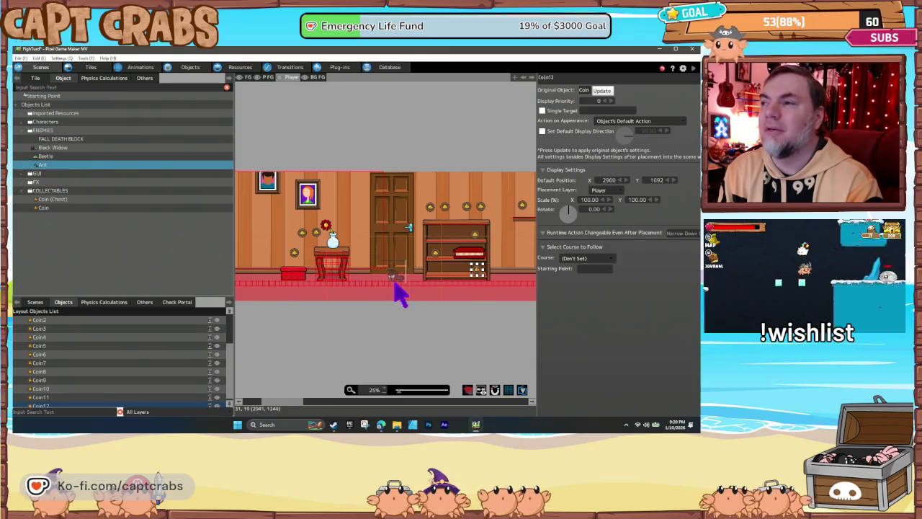
{"action": "left_click", "coordinate": [393, 285]}
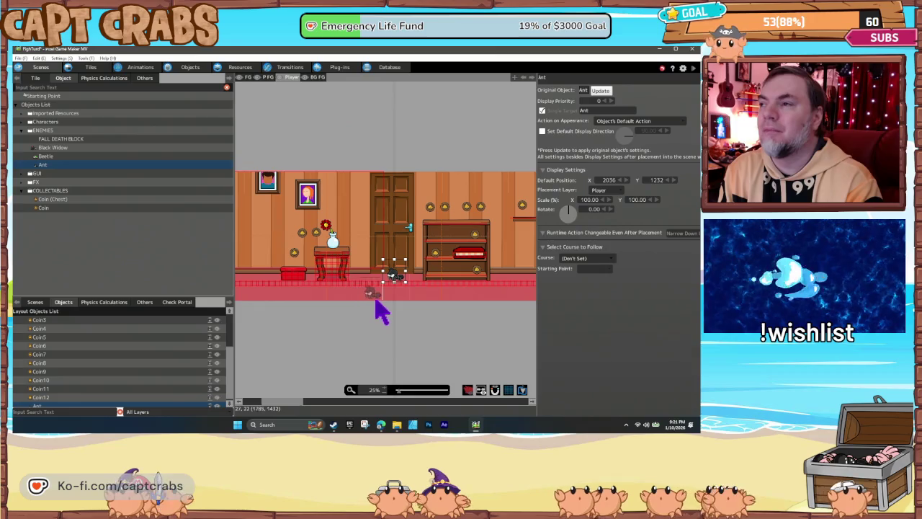
{"action": "scroll", "coordinate": [426, 335], "scroll_direction": "right", "scroll_amount": 5}
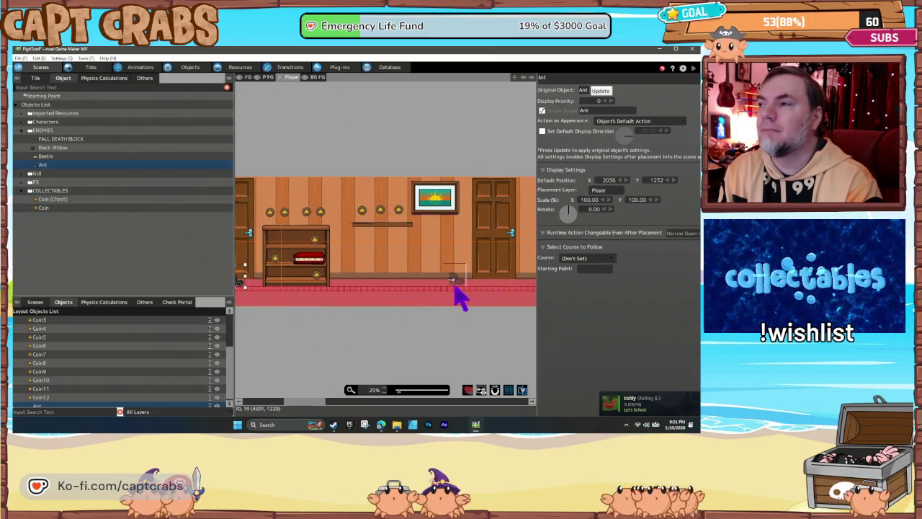
{"action": "left_click", "coordinate": [455, 288]}
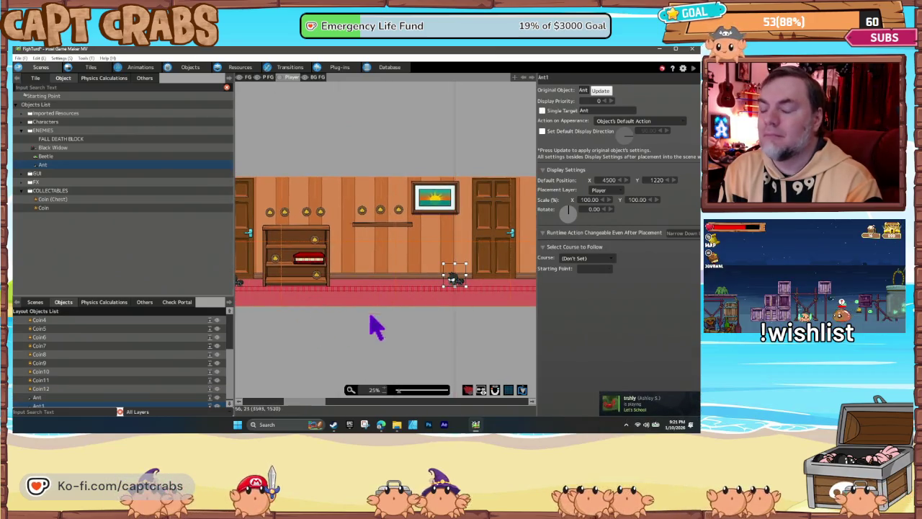
{"action": "scroll", "coordinate": [341, 324], "scroll_direction": "left", "scroll_amount": 2}
{"action": "scroll", "coordinate": [391, 317], "scroll_direction": "left", "scroll_amount": 1}
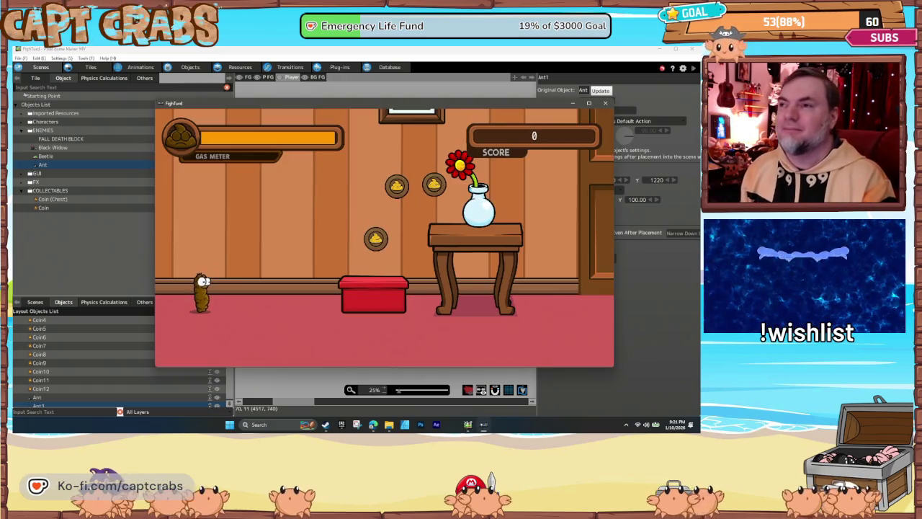
Step: Collect the coins along the wall and bookshelf, then defeat the ant with a gas puff
{"action": "key", "text": "Right"}
{"action": "key", "text": "Up"}
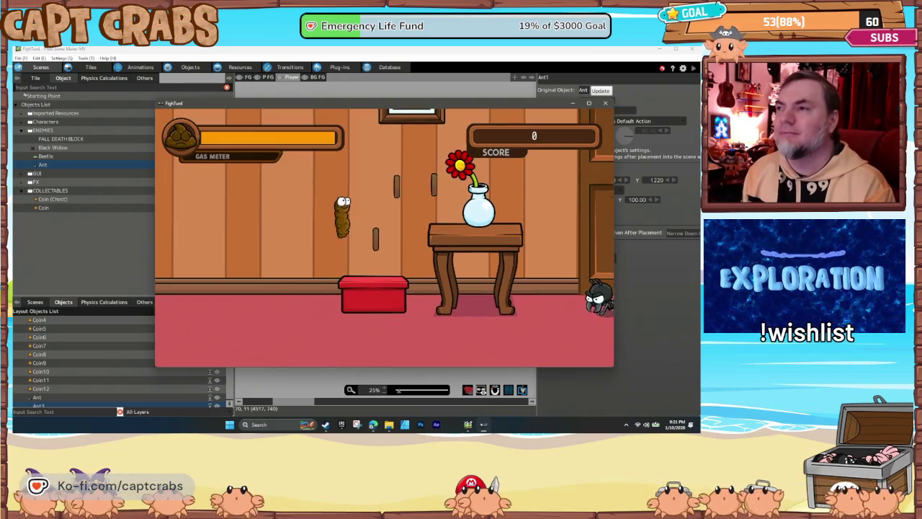
{"action": "key", "text": "Right"}
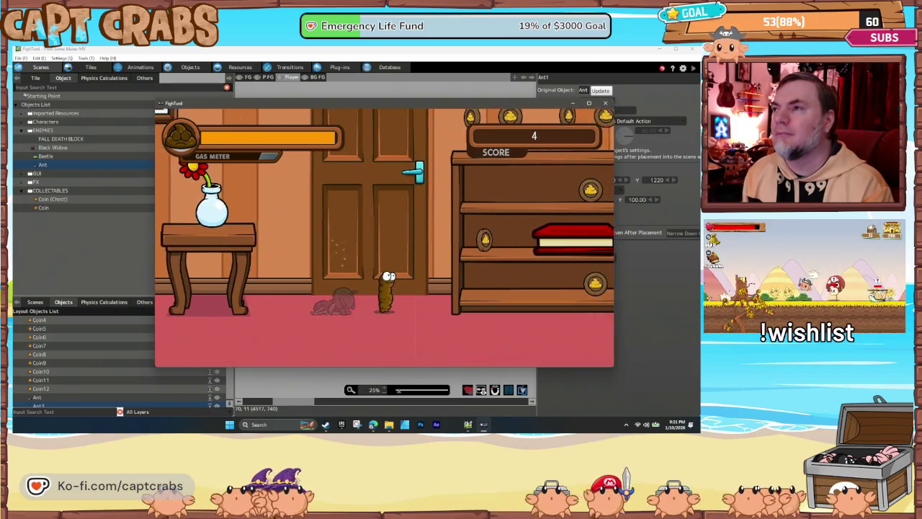
{"action": "key", "text": "space"}
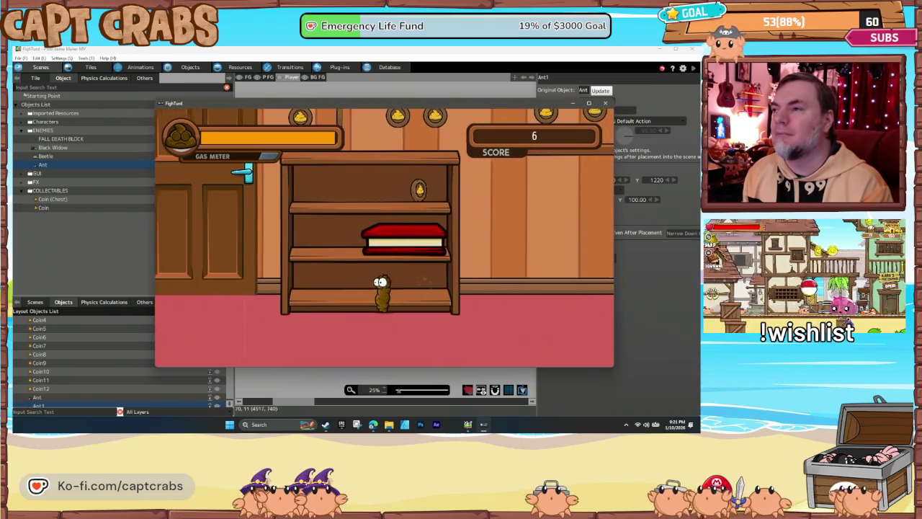
{"action": "key", "text": "space"}
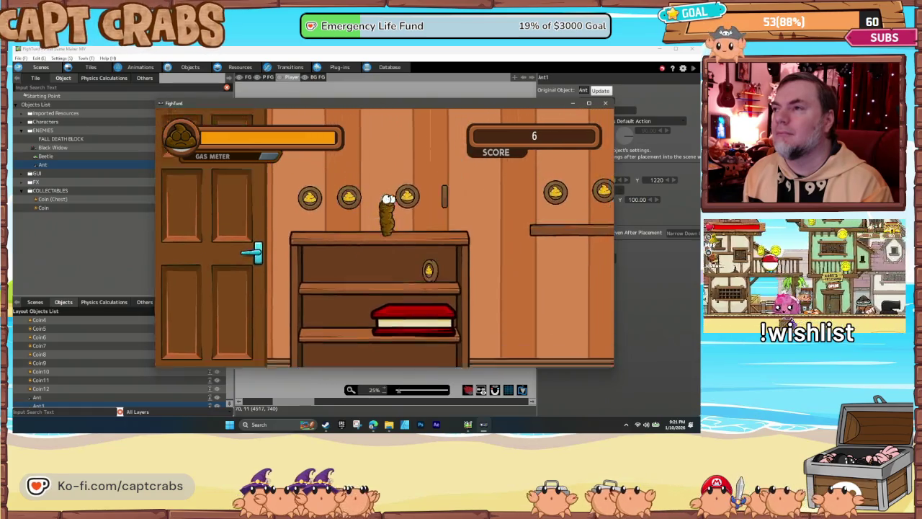
{"action": "key", "text": "Left"}
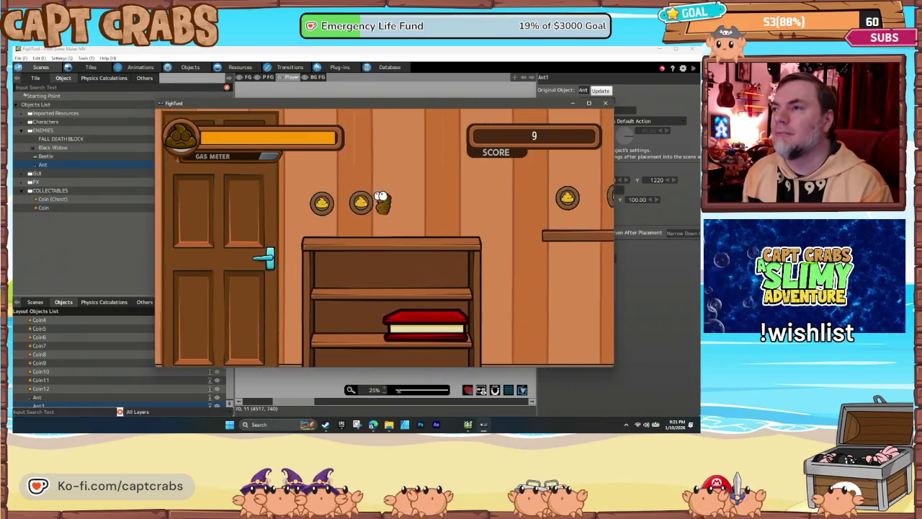
{"action": "key", "text": "Right"}
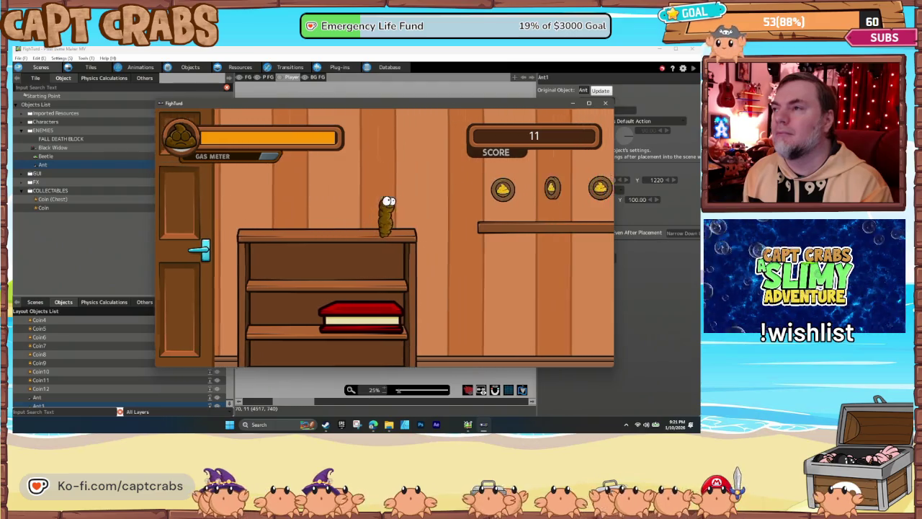
{"action": "key", "text": "space"}
{"action": "key", "text": "Right"}
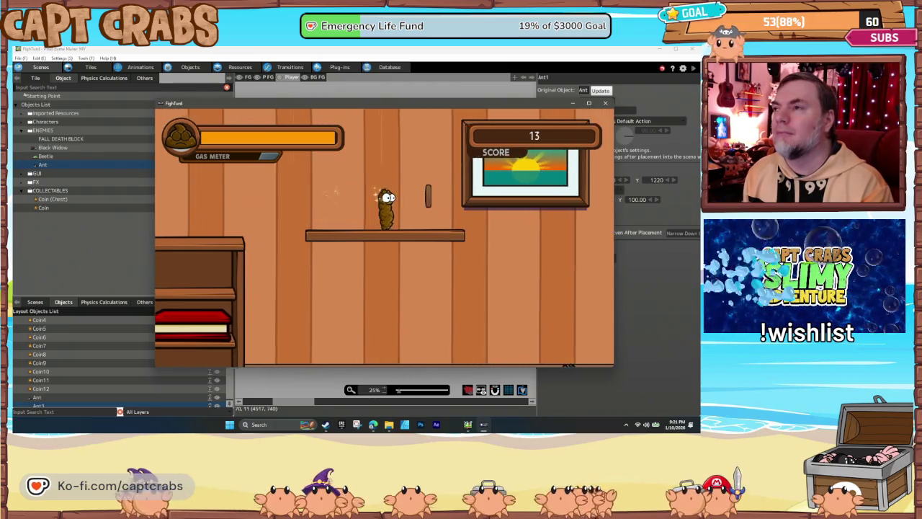
{"action": "key", "text": "Right"}
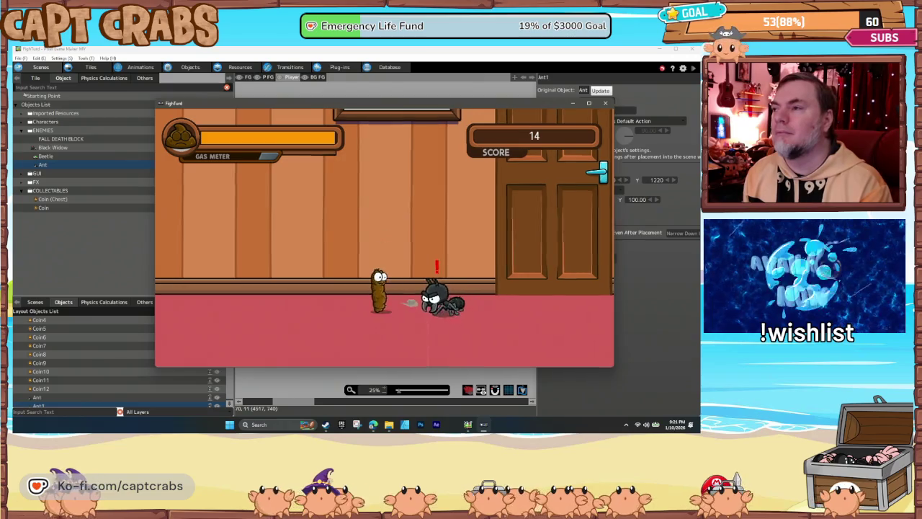
{"action": "key", "text": "Right"}
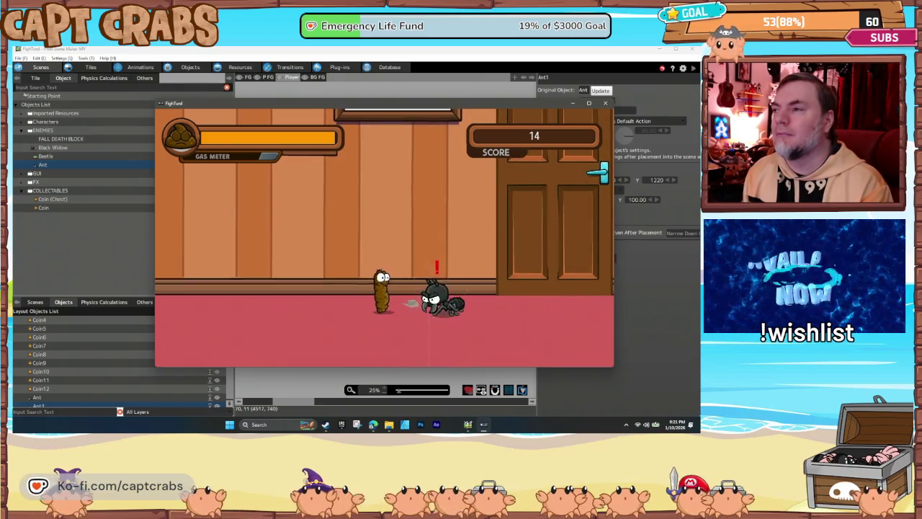
Step: Walk the player to the hallway's end with score 15 and close the test window
{"action": "key", "text": "Right"}
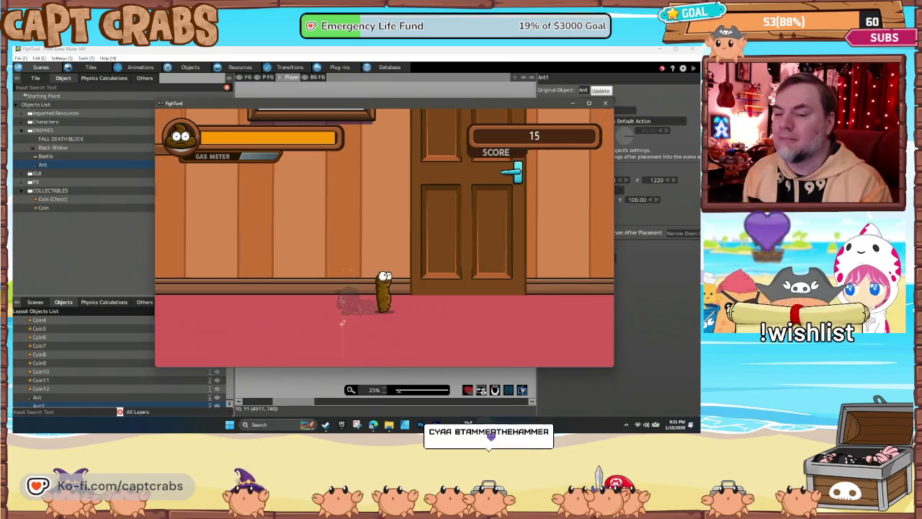
{"action": "key", "text": "Right"}
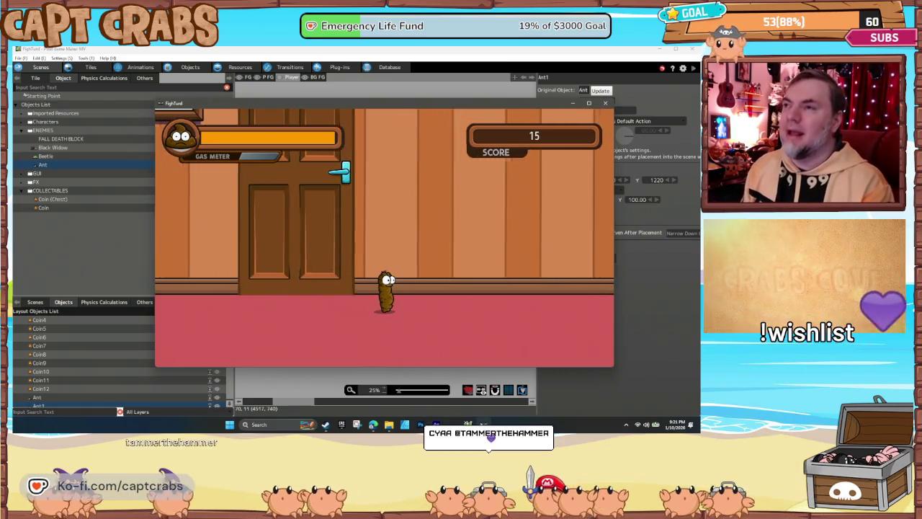
{"action": "key", "text": "Right"}
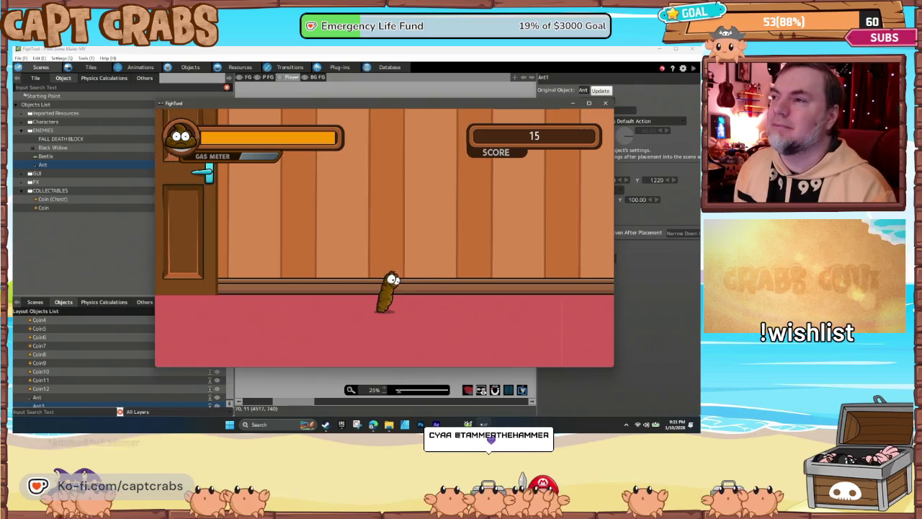
{"action": "key", "text": "Right"}
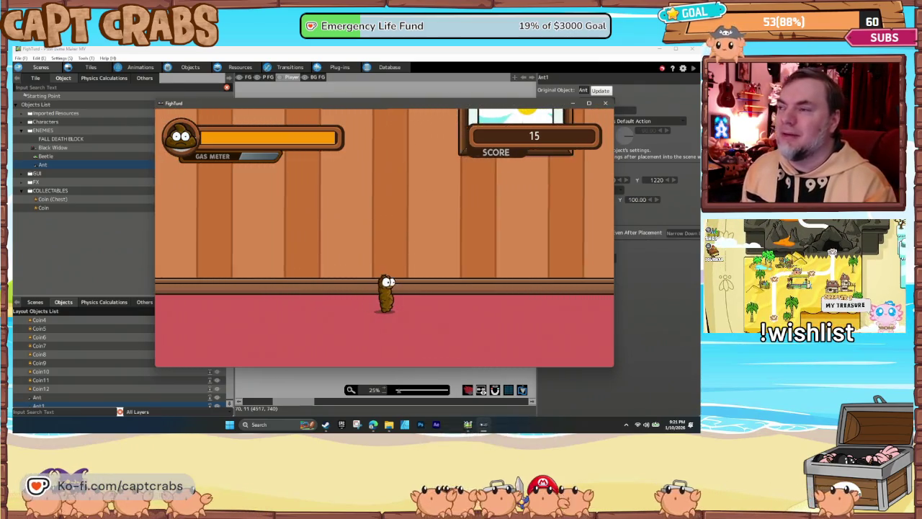
{"action": "key", "text": "Right"}
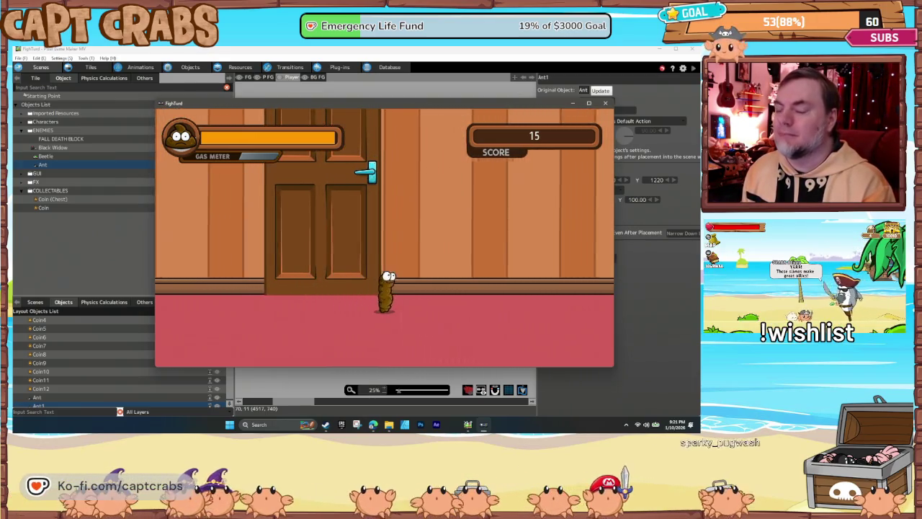
{"action": "key", "text": "Right"}
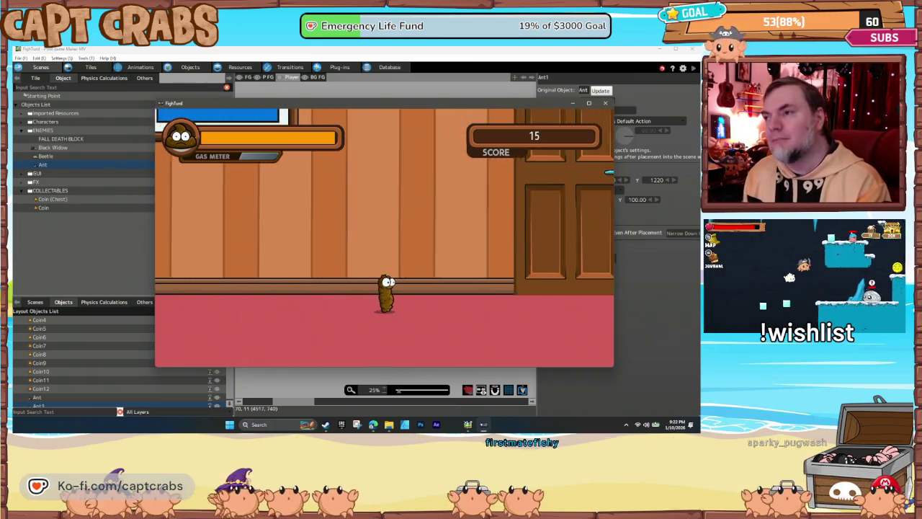
{"action": "key", "text": "Right"}
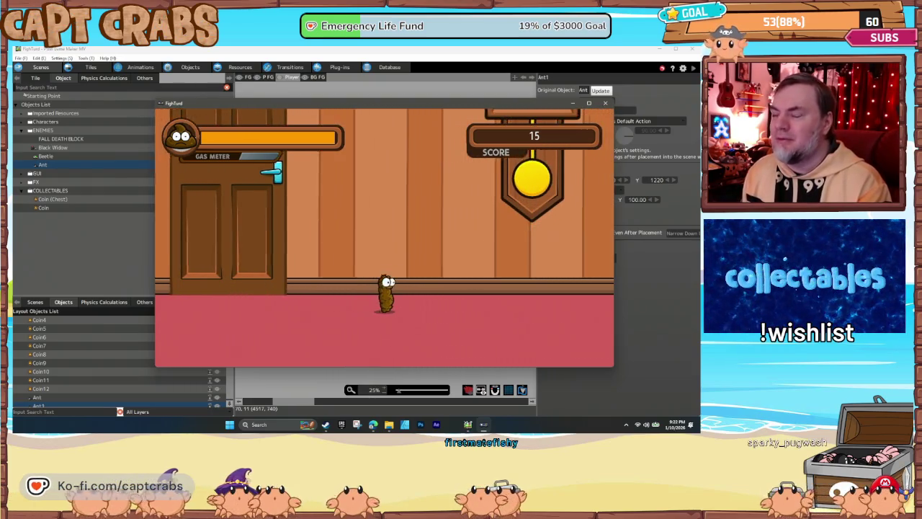
{"action": "key", "text": "Right"}
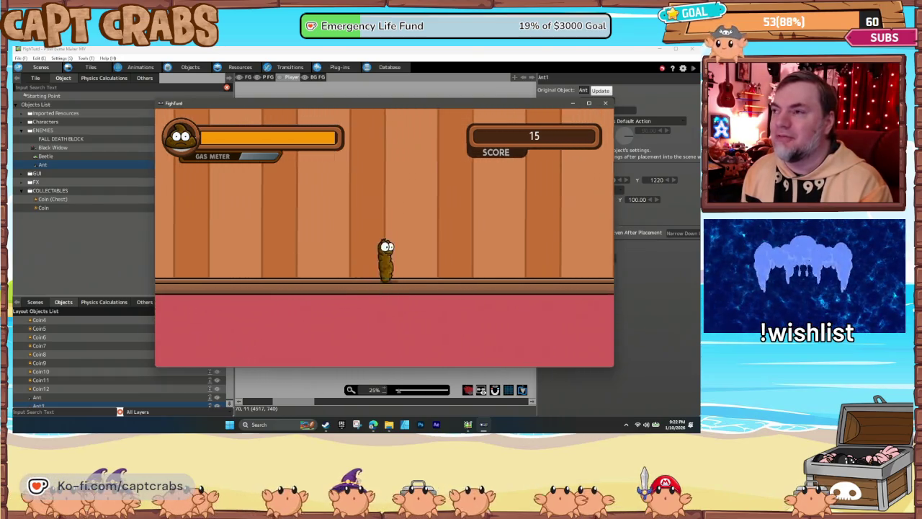
{"action": "key", "text": "Right"}
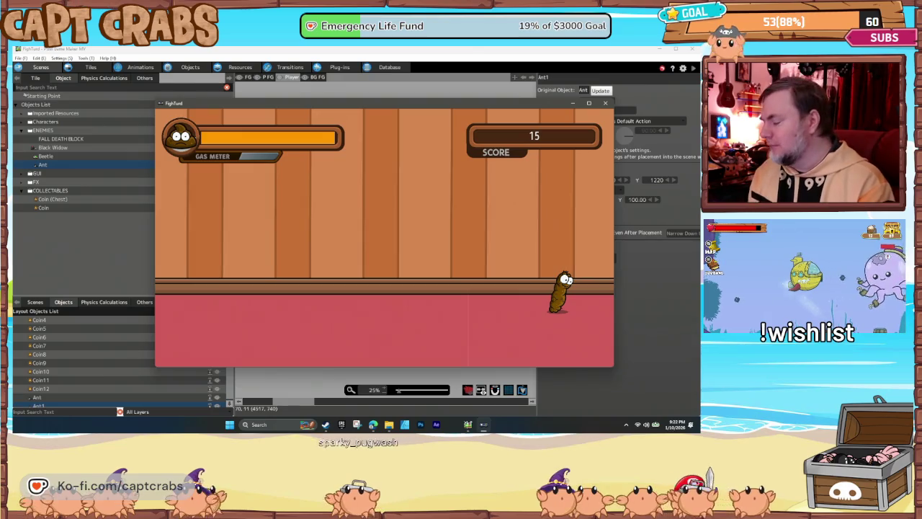
{"action": "left_click", "coordinate": [605, 104]}
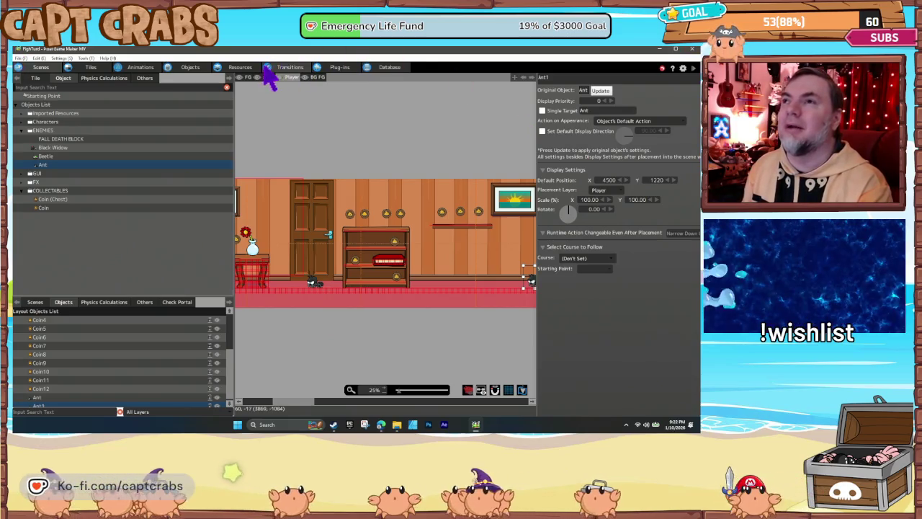
Step: In the transitions graph, move the Level 4 - Hallway node and widen it to match the others
{"action": "left_click", "coordinate": [292, 69]}
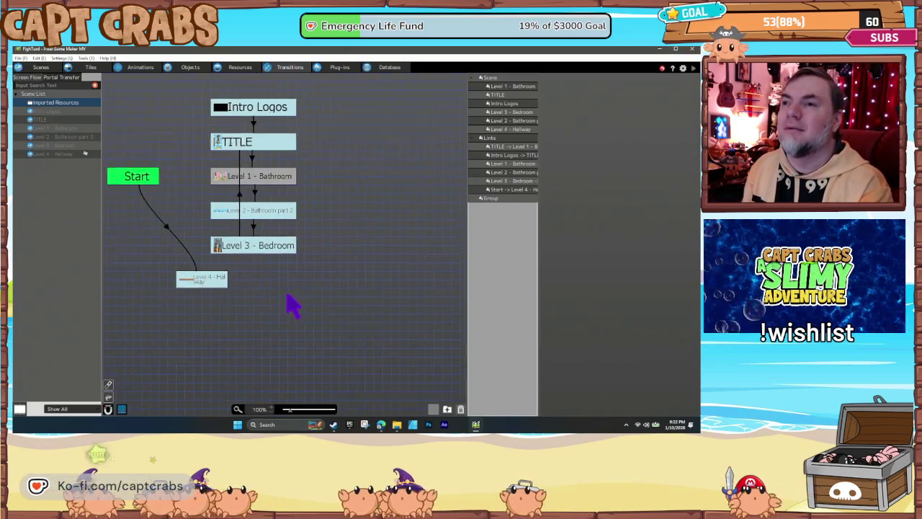
{"action": "left_click_drag", "start_coordinate": [253, 293], "coordinate": [272, 291]}
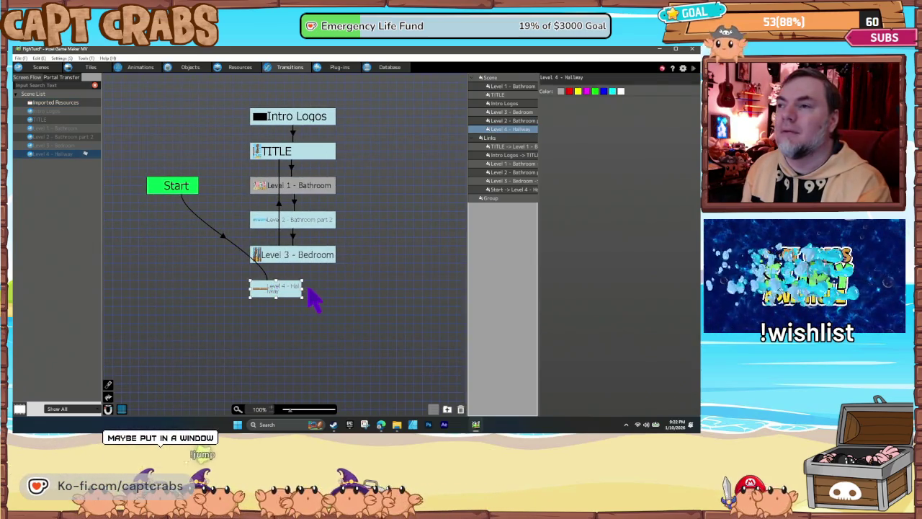
{"action": "left_click_drag", "start_coordinate": [314, 295], "coordinate": [337, 295]}
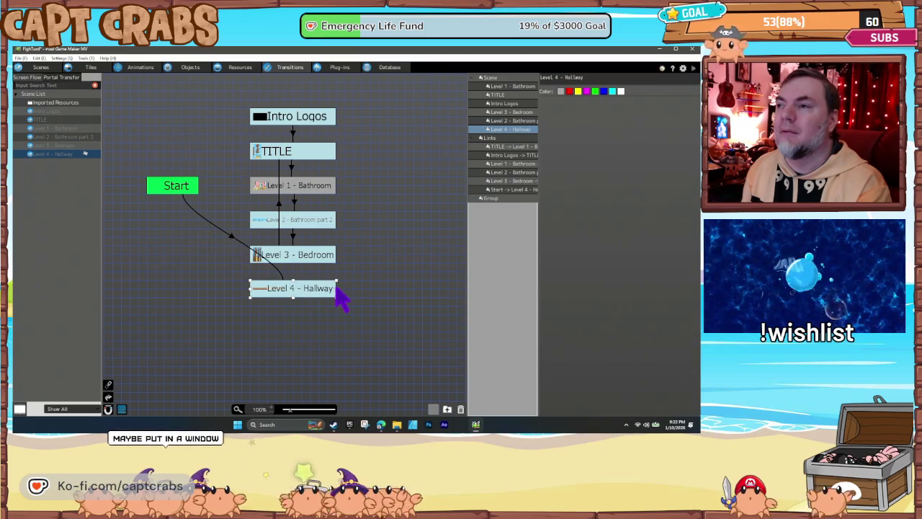
Step: Add a new link from Level 3 - Bedroom to TITLE
{"action": "left_click", "coordinate": [292, 235]}
{"action": "right_click", "coordinate": [293, 236]}
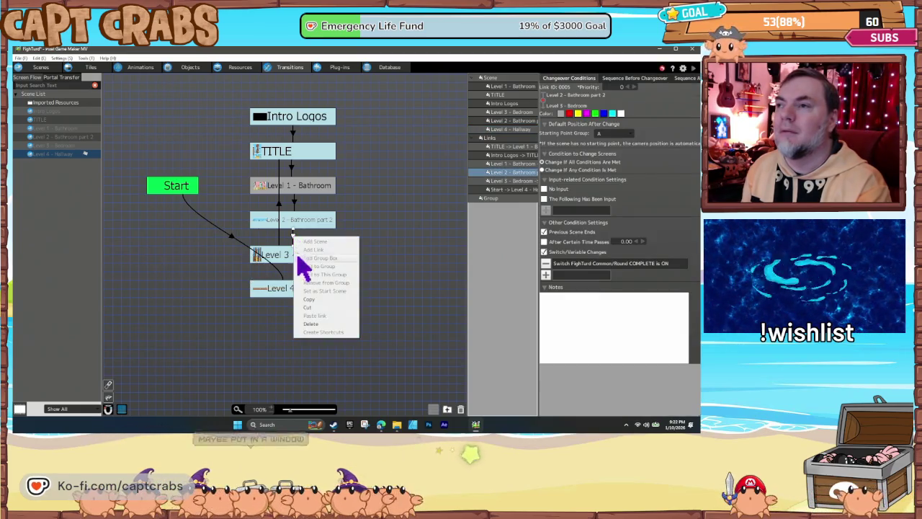
{"action": "left_click", "coordinate": [294, 279]}
{"action": "right_click", "coordinate": [295, 259]}
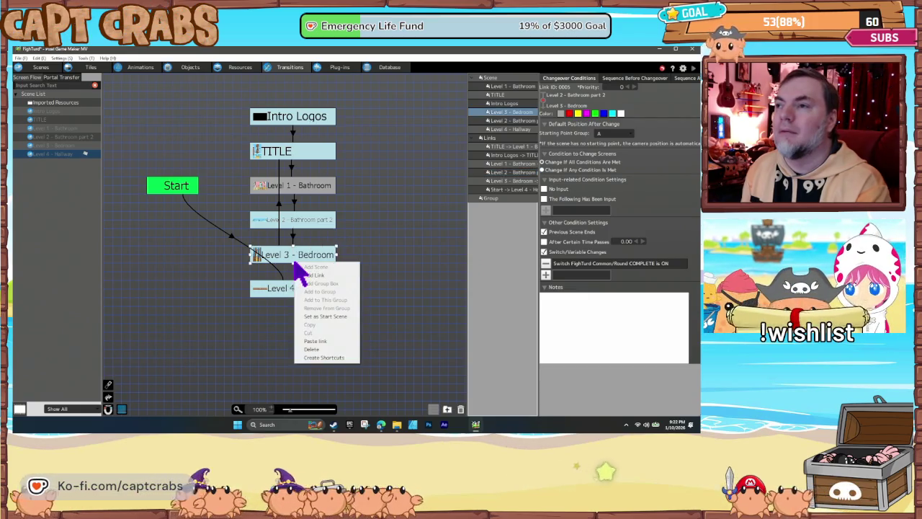
{"action": "left_click", "coordinate": [320, 345]}
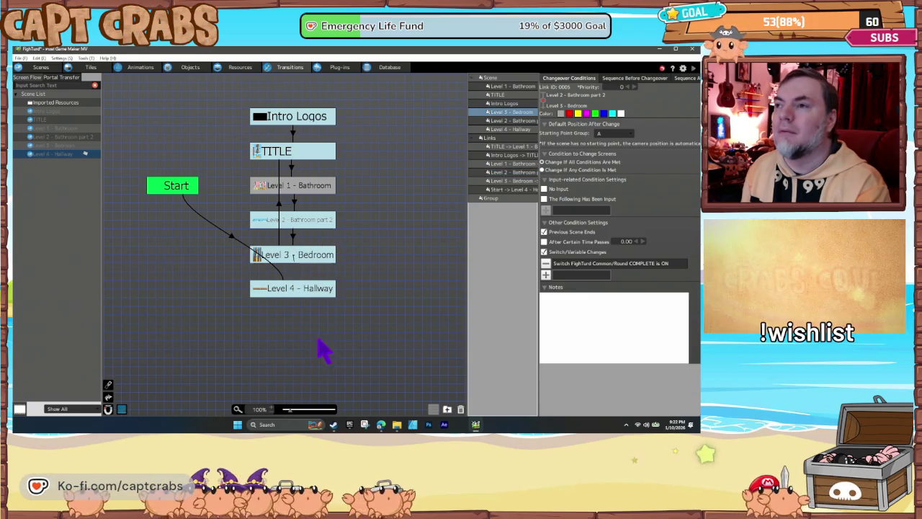
{"action": "left_click", "coordinate": [293, 288]}
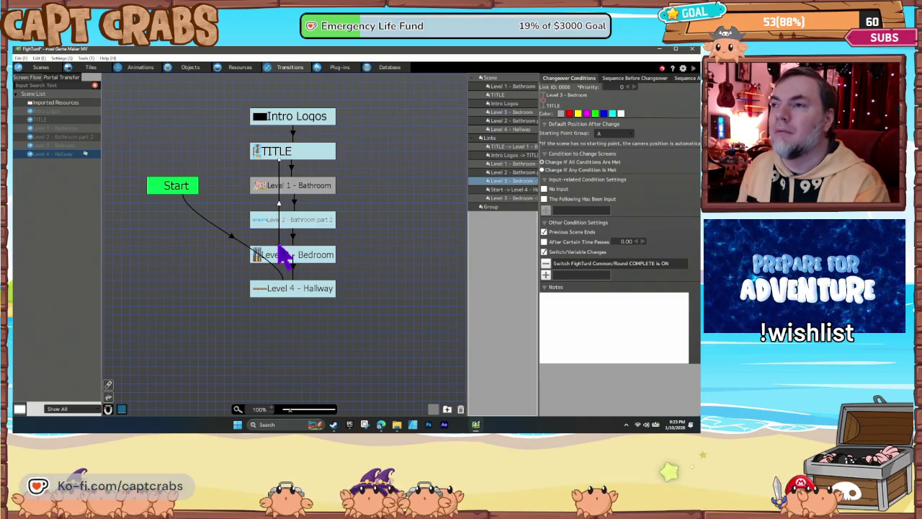
Step: Reattach the new link to start at Level 4 - Hallway, then move and narrow the Start node
{"action": "left_click_drag", "start_coordinate": [285, 256], "coordinate": [277, 306]}
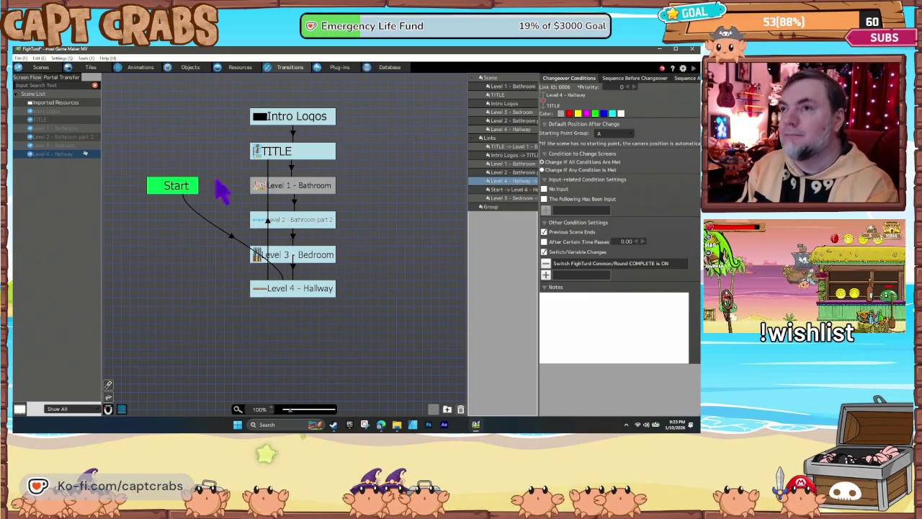
{"action": "mouse_move", "coordinate": [178, 193]}
{"action": "left_mouse_down"}
{"action": "mouse_move", "coordinate": [148, 302]}
{"action": "mouse_move", "coordinate": [178, 298]}
{"action": "mouse_move", "coordinate": [140, 215]}
{"action": "mouse_move", "coordinate": [152, 214]}
{"action": "left_mouse_up"}
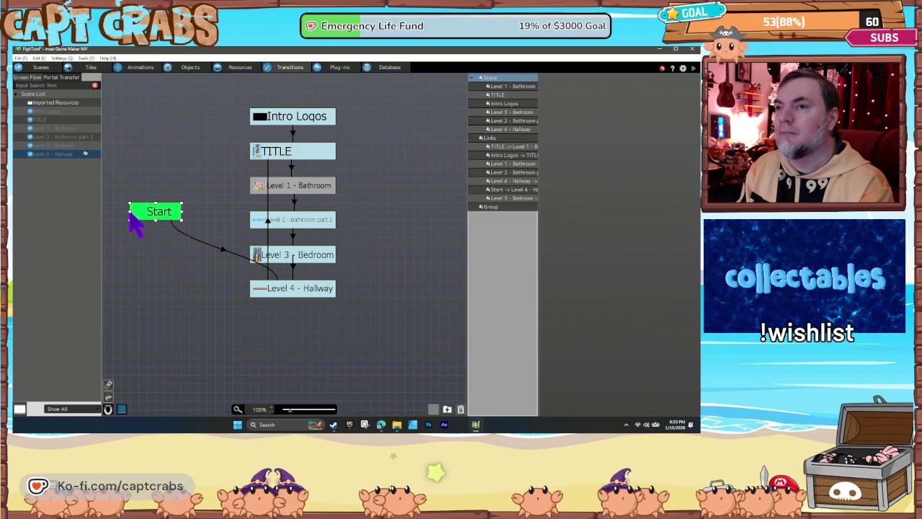
{"action": "mouse_move", "coordinate": [132, 215]}
{"action": "left_mouse_down"}
{"action": "mouse_move", "coordinate": [165, 212]}
{"action": "mouse_move", "coordinate": [177, 200]}
{"action": "mouse_move", "coordinate": [177, 109]}
{"action": "left_mouse_up"}
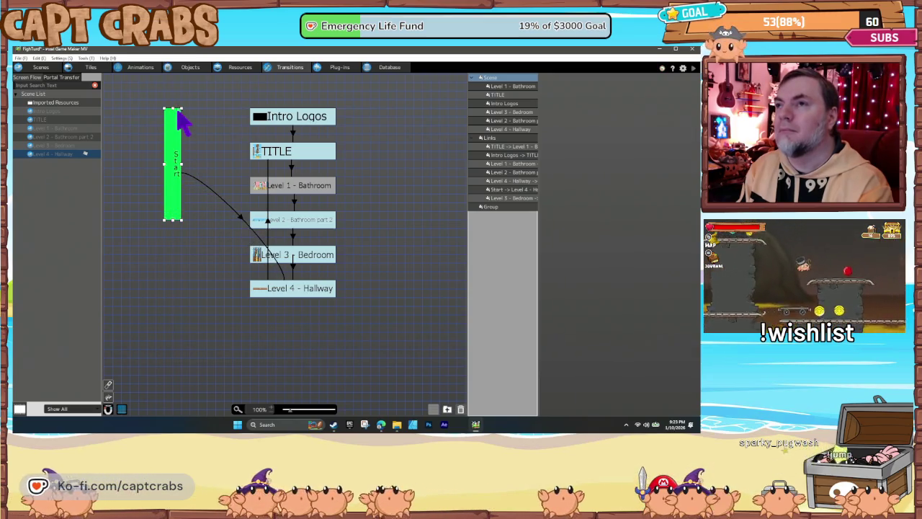
Step: Stretch the Start node into a tall vertical bar and save the project
{"action": "left_click_drag", "start_coordinate": [176, 221], "coordinate": [189, 431]}
{"action": "scroll", "coordinate": [205, 288], "scroll_direction": "down", "scroll_amount": 2}
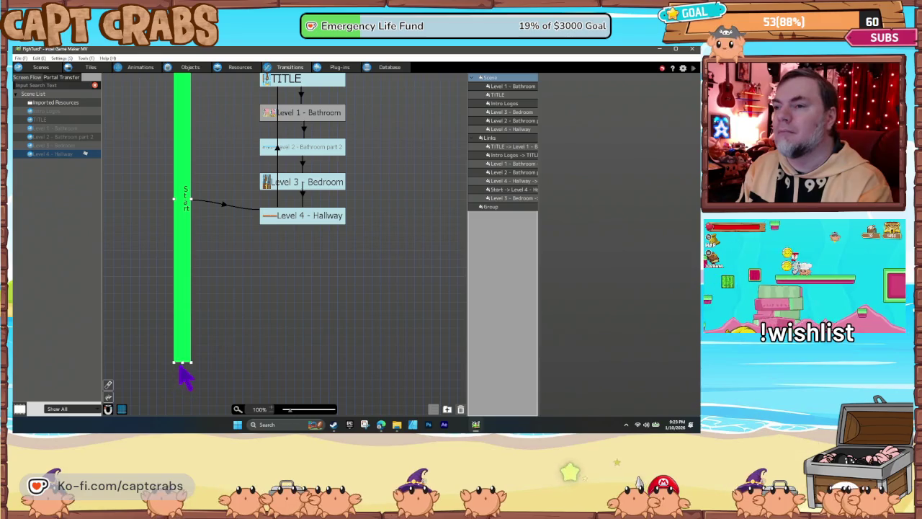
{"action": "left_click_drag", "start_coordinate": [184, 368], "coordinate": [192, 424]}
{"action": "scroll", "coordinate": [230, 308], "scroll_direction": "up", "scroll_amount": 3}
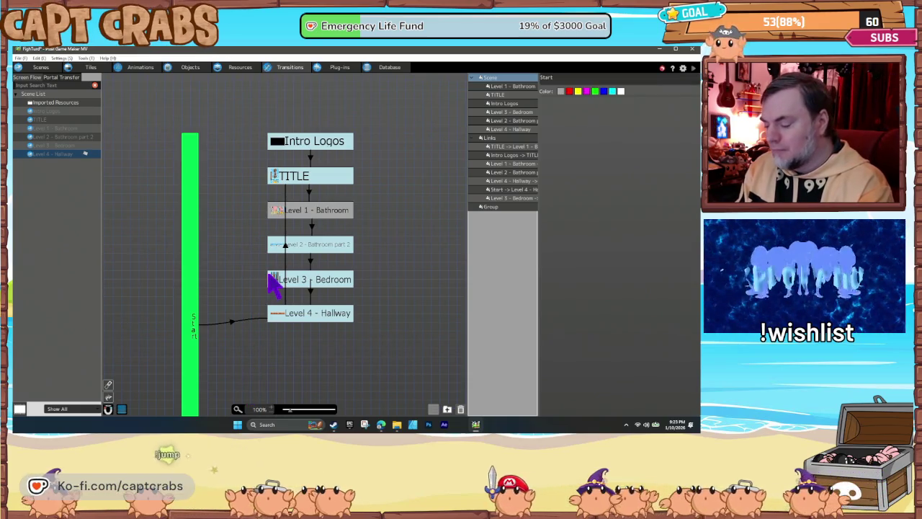
{"action": "key", "text": "ctrl+s"}
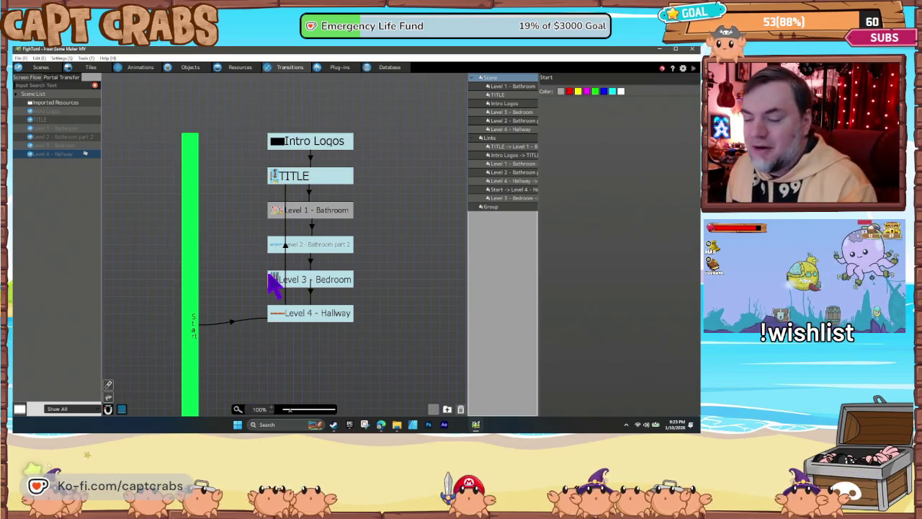
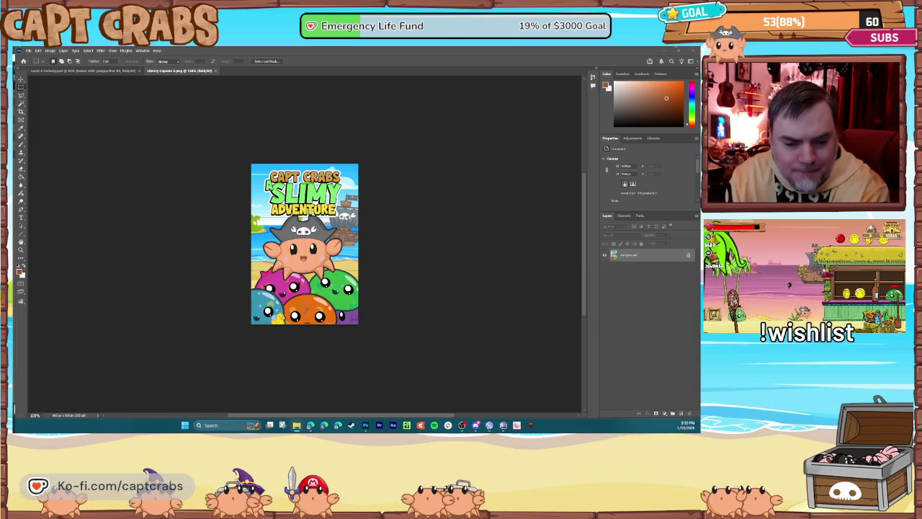
Step: Place the toilet bathroom background in the capsule and scale it to cover the canvas
{"action": "left_click_drag", "start_coordinate": [290, 258], "coordinate": [291, 255]}
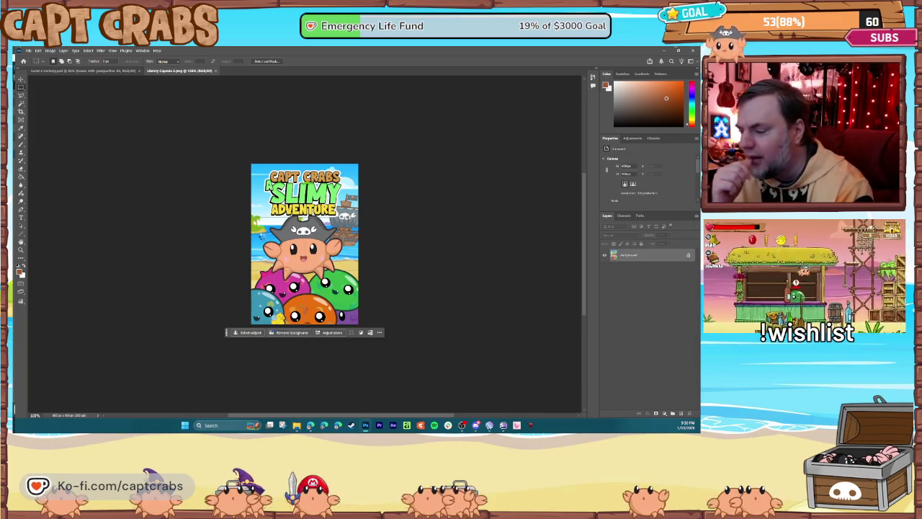
{"action": "left_click_drag", "start_coordinate": [248, 223], "coordinate": [83, 158]}
{"action": "mouse_move", "coordinate": [363, 269]}
{"action": "left_mouse_down"}
{"action": "mouse_move", "coordinate": [418, 282]}
{"action": "mouse_move", "coordinate": [479, 318]}
{"action": "mouse_move", "coordinate": [546, 324]}
{"action": "mouse_move", "coordinate": [524, 328]}
{"action": "left_mouse_up"}
{"action": "left_click_drag", "start_coordinate": [424, 301], "coordinate": [406, 306]}
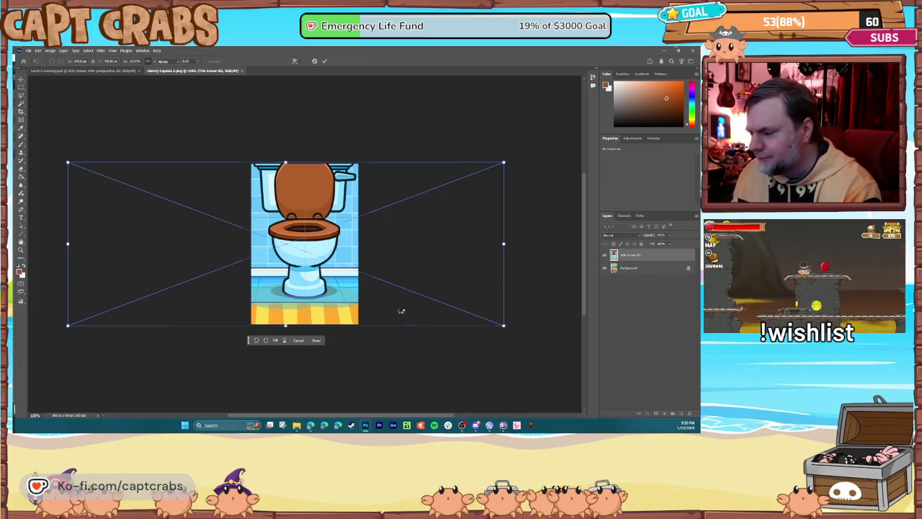
{"action": "key", "text": "Return"}
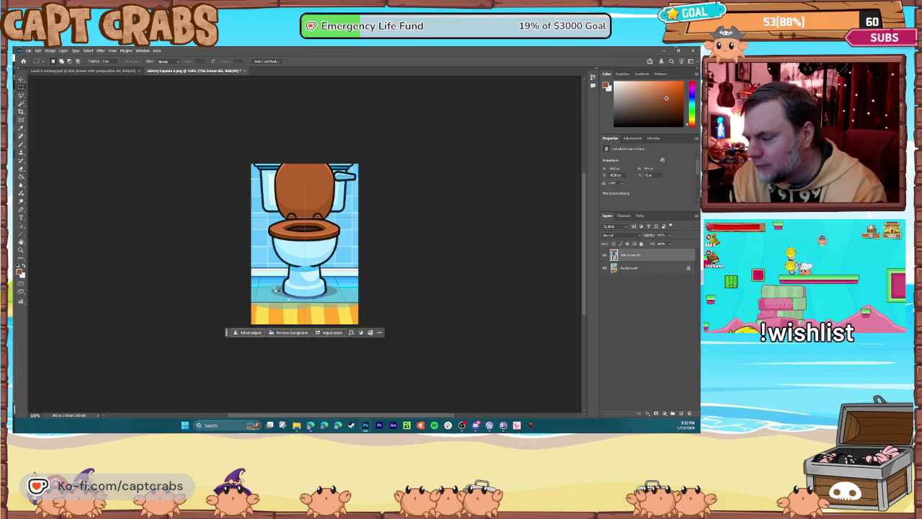
Step: Paste the FightTurd logo and raise it over the toilet lid
{"action": "key", "text": "ctrl+t"}
{"action": "key", "text": "ctrl+v"}
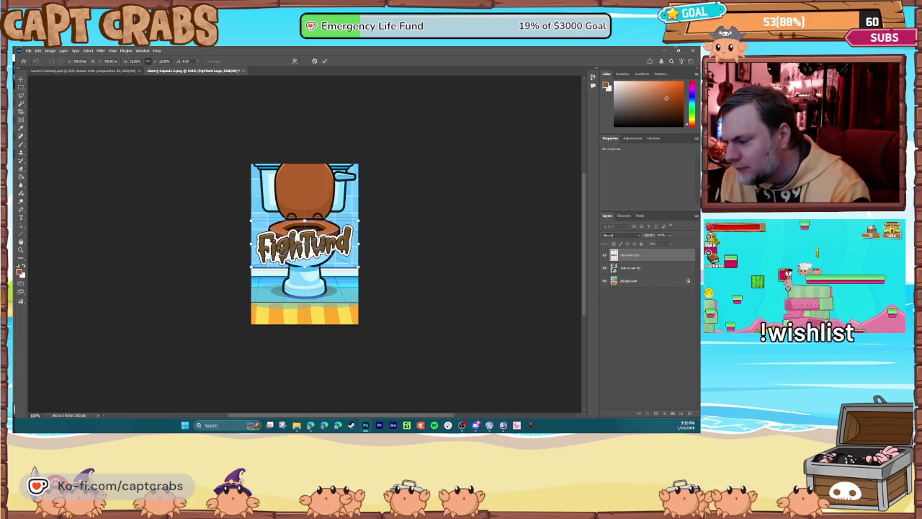
{"action": "mouse_move", "coordinate": [277, 216]}
{"action": "left_mouse_down"}
{"action": "mouse_move", "coordinate": [283, 207]}
{"action": "mouse_move", "coordinate": [273, 206]}
{"action": "left_mouse_up"}
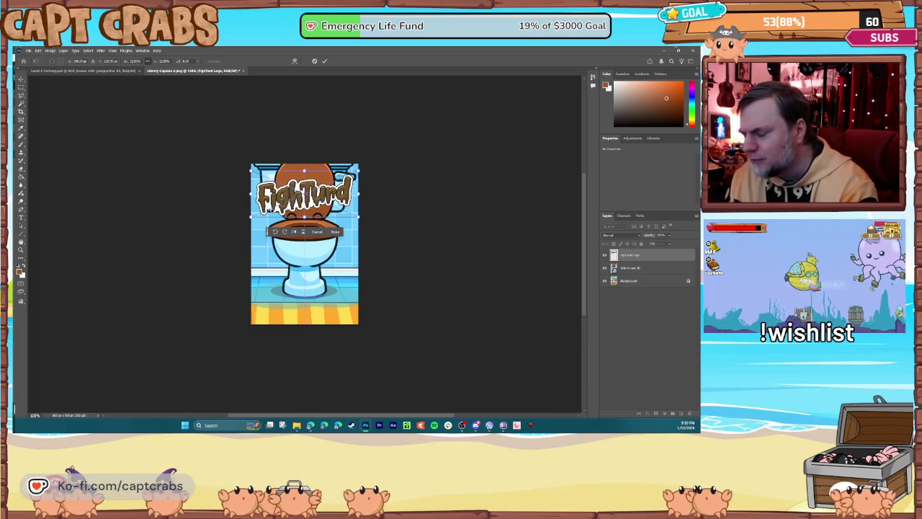
{"action": "key", "text": "Return"}
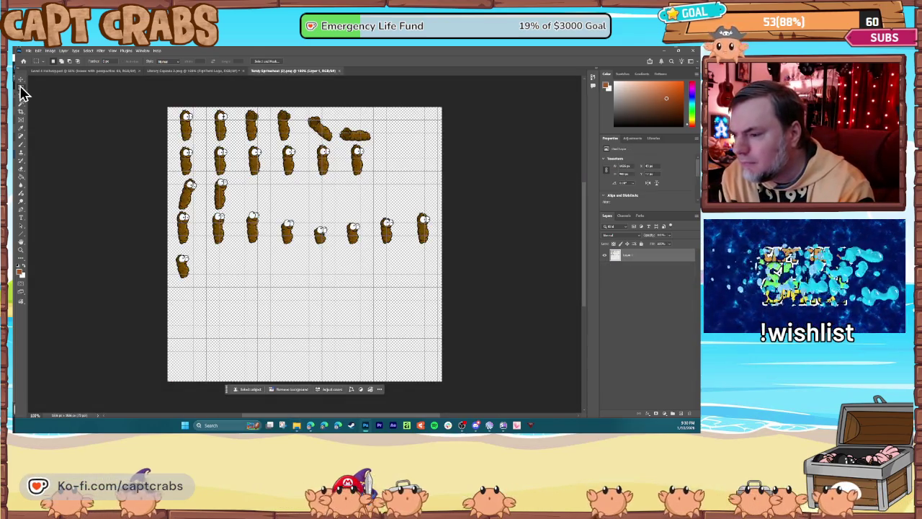
Step: Copy one turd sprite from Turdy Spritesheet and place it at the toilet's base
{"action": "mouse_move", "coordinate": [204, 105]}
{"action": "left_mouse_down"}
{"action": "mouse_move", "coordinate": [224, 106]}
{"action": "mouse_move", "coordinate": [237, 145]}
{"action": "left_mouse_up"}
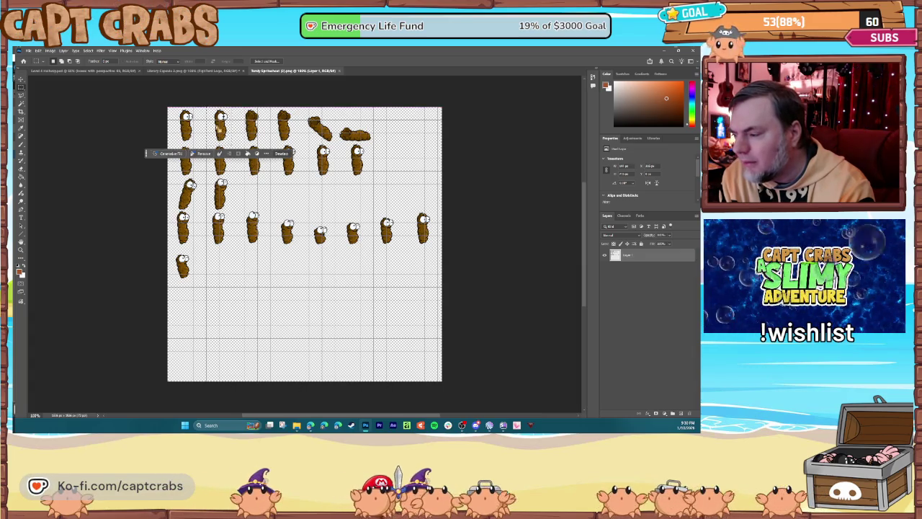
{"action": "left_click", "coordinate": [47, 52]}
{"action": "left_click", "coordinate": [58, 103]}
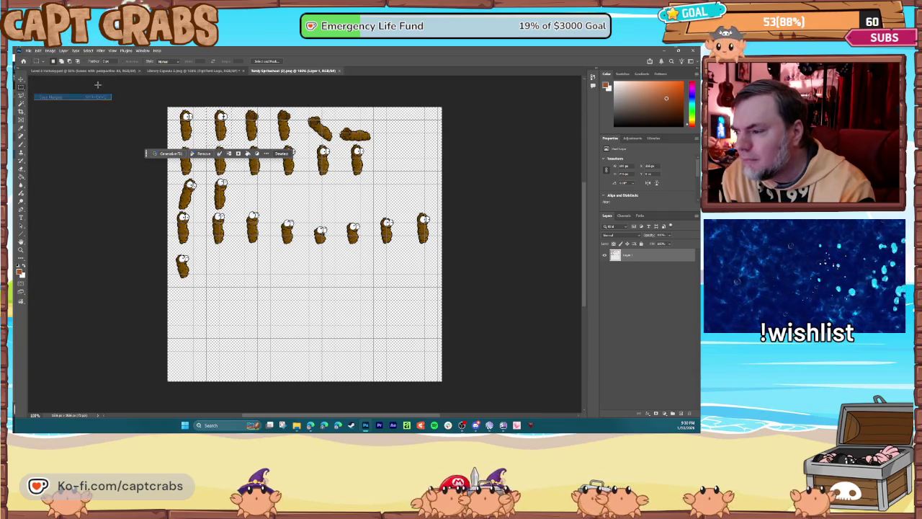
{"action": "left_click", "coordinate": [169, 73]}
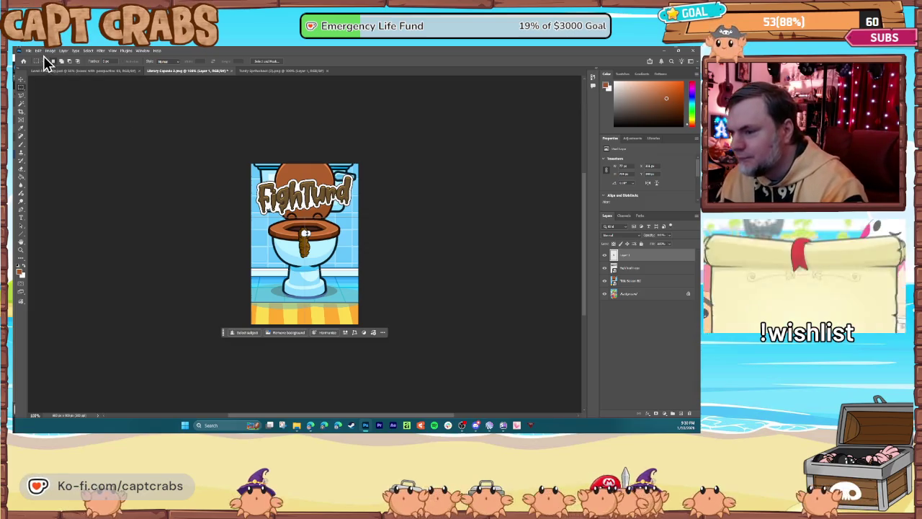
{"action": "left_click", "coordinate": [21, 81]}
{"action": "mouse_move", "coordinate": [306, 244]}
{"action": "left_mouse_down"}
{"action": "mouse_move", "coordinate": [306, 297]}
{"action": "mouse_move", "coordinate": [271, 292]}
{"action": "left_mouse_up"}
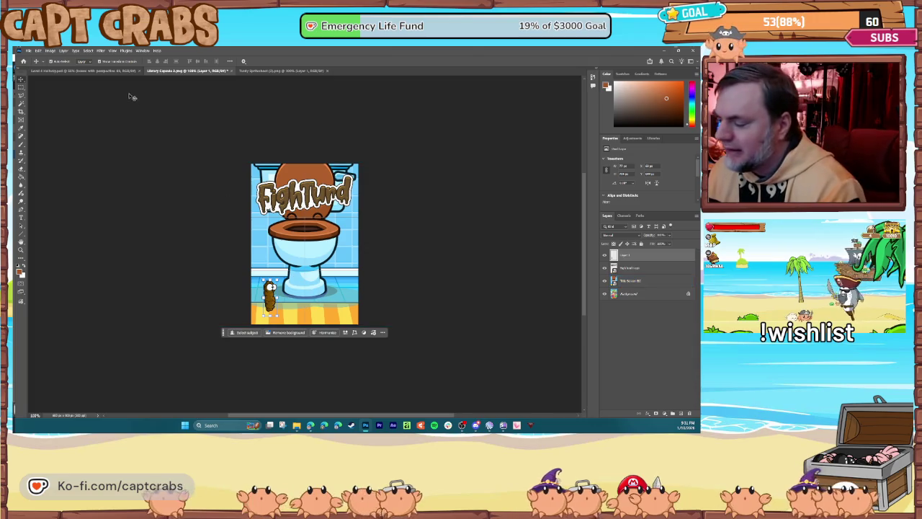
Step: Save the capsule as a PSD in PGMMV > FightTurd > WORK > Steam
{"action": "left_click", "coordinate": [29, 50]}
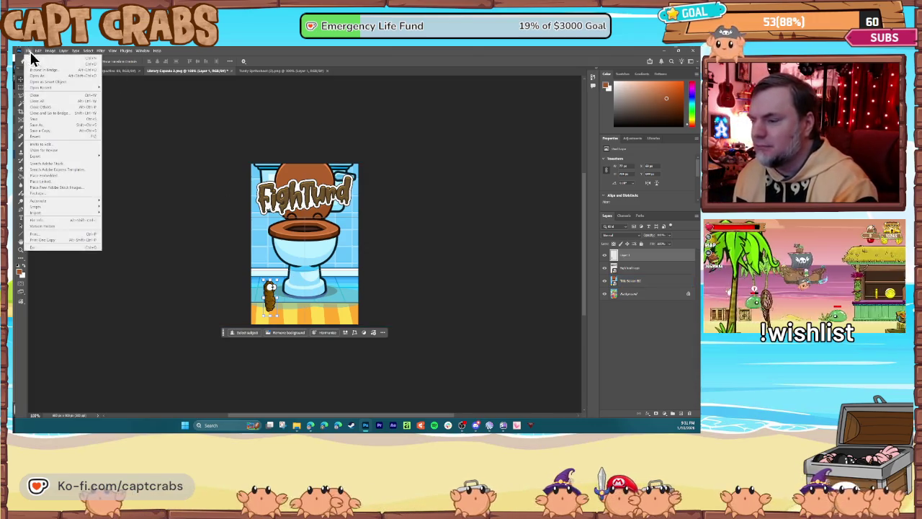
{"action": "left_click", "coordinate": [68, 126]}
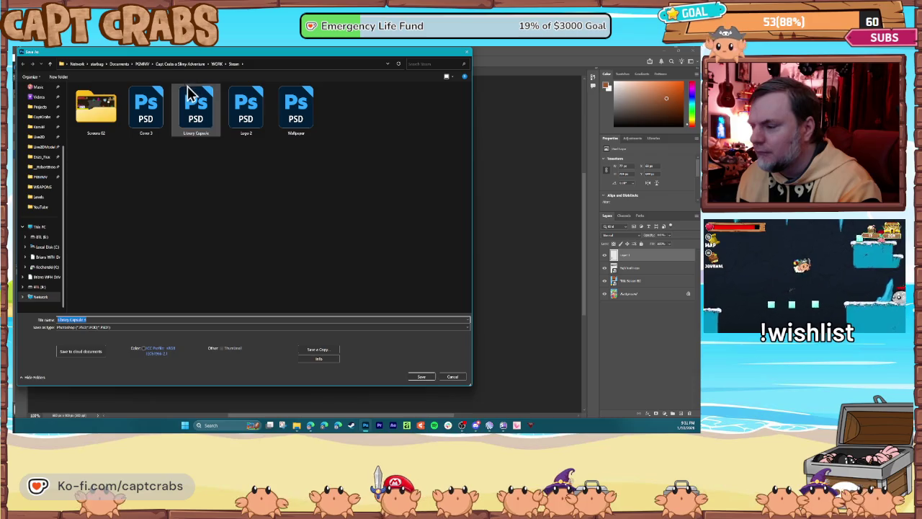
{"action": "left_click", "coordinate": [146, 65]}
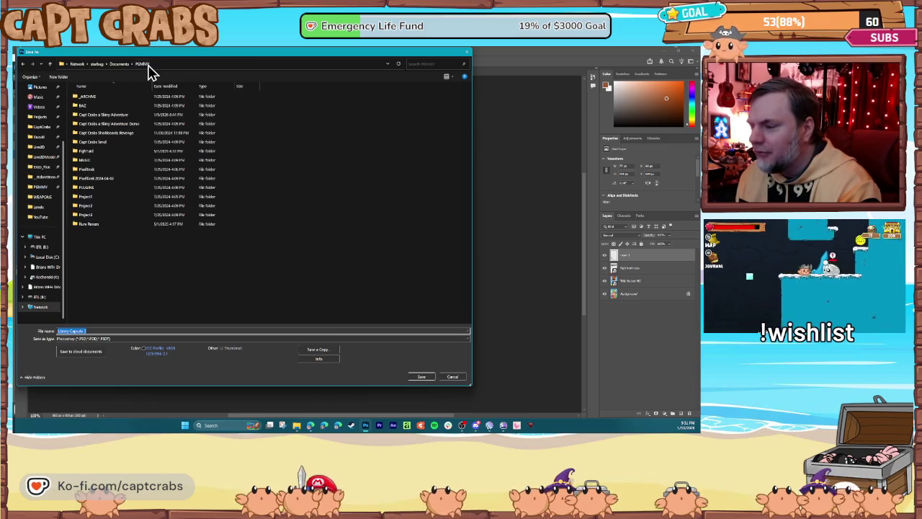
{"action": "double_click", "coordinate": [118, 153]}
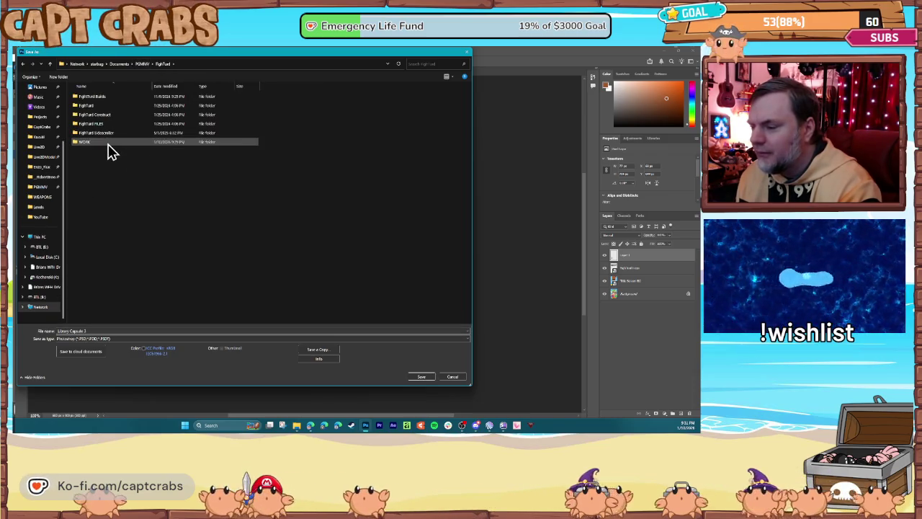
{"action": "double_click", "coordinate": [109, 142]}
{"action": "double_click", "coordinate": [111, 144]}
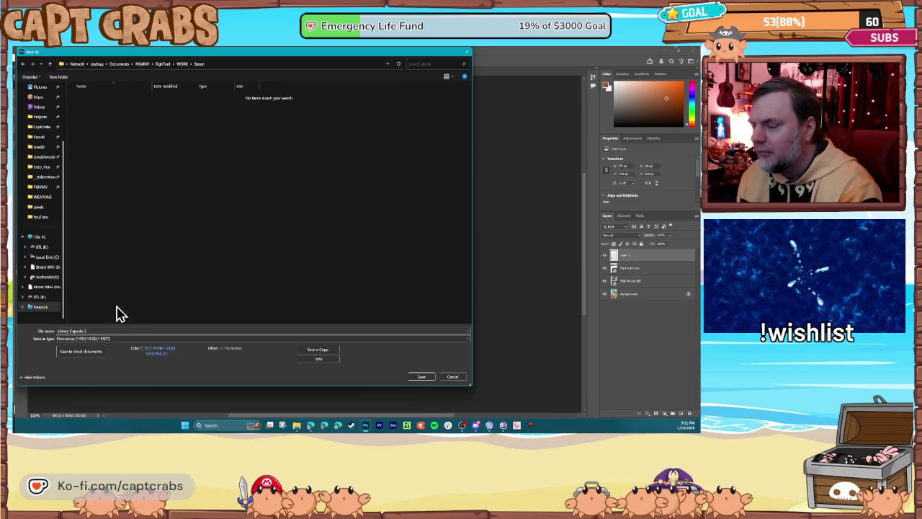
{"action": "triple_click", "coordinate": [109, 329]}
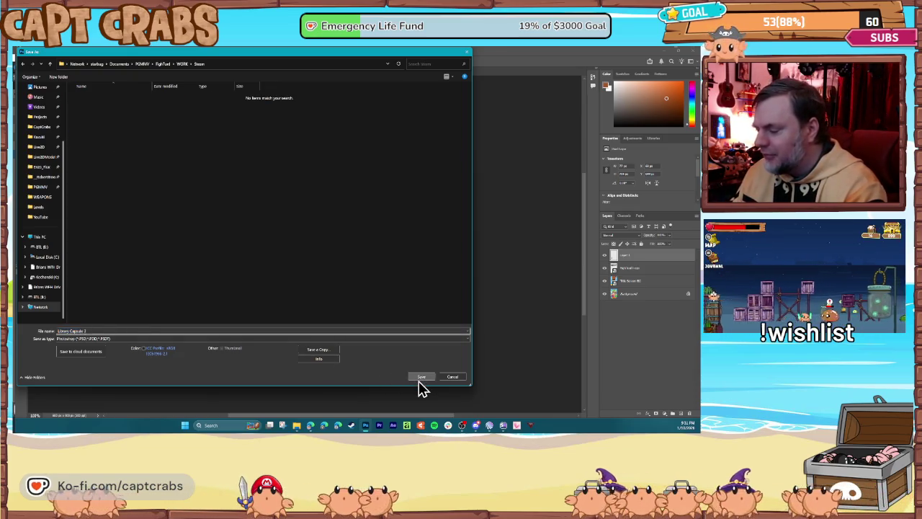
{"action": "left_click", "coordinate": [421, 377]}
Step: Quick-export the capsule as a PNG into the same Steam folder
{"action": "left_click", "coordinate": [29, 52]}
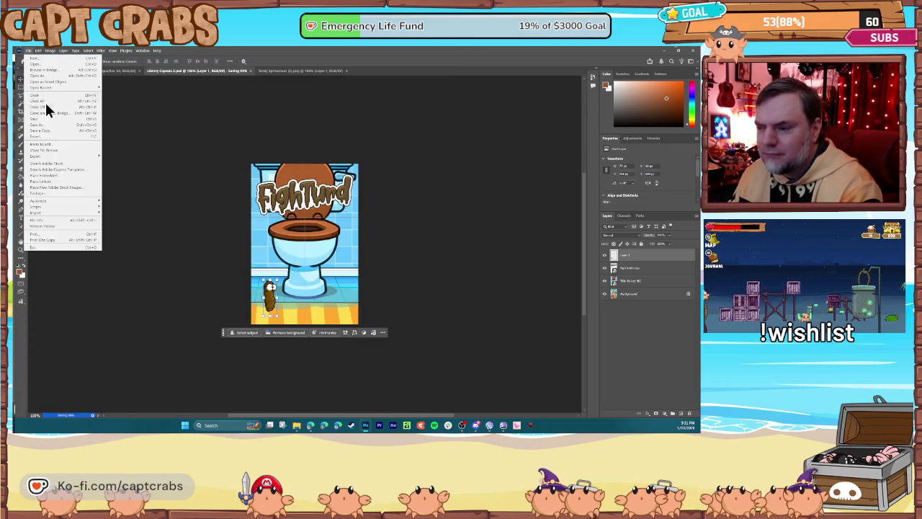
{"action": "mouse_move", "coordinate": [60, 157]}
{"action": "left_click", "coordinate": [117, 157]}
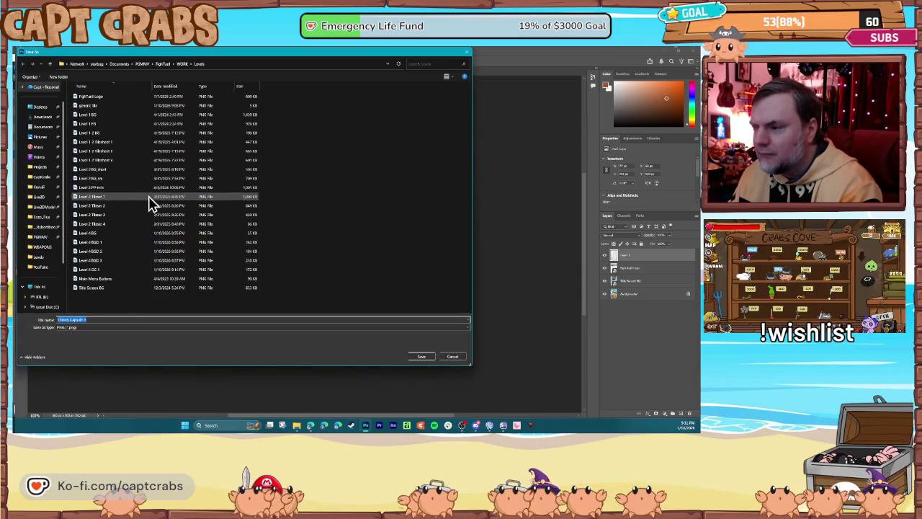
{"action": "left_click", "coordinate": [182, 63]}
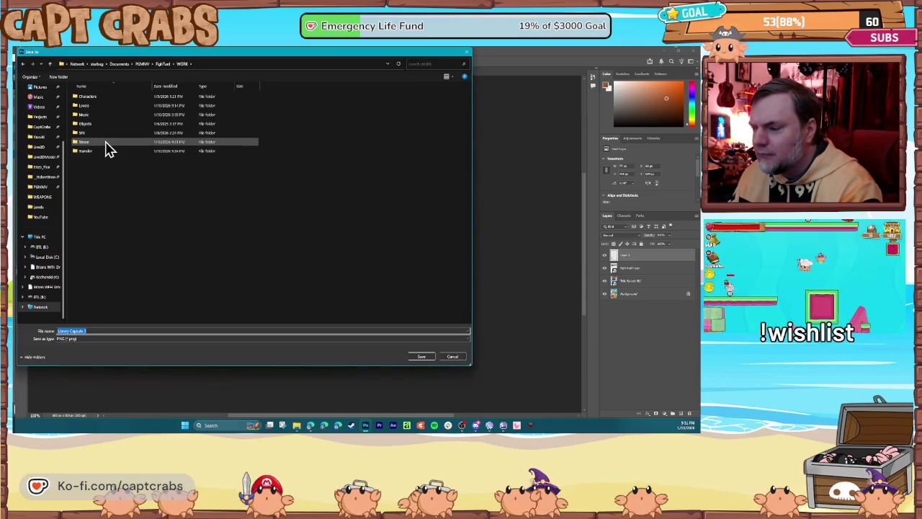
{"action": "double_click", "coordinate": [107, 143]}
{"action": "left_click", "coordinate": [419, 357]}
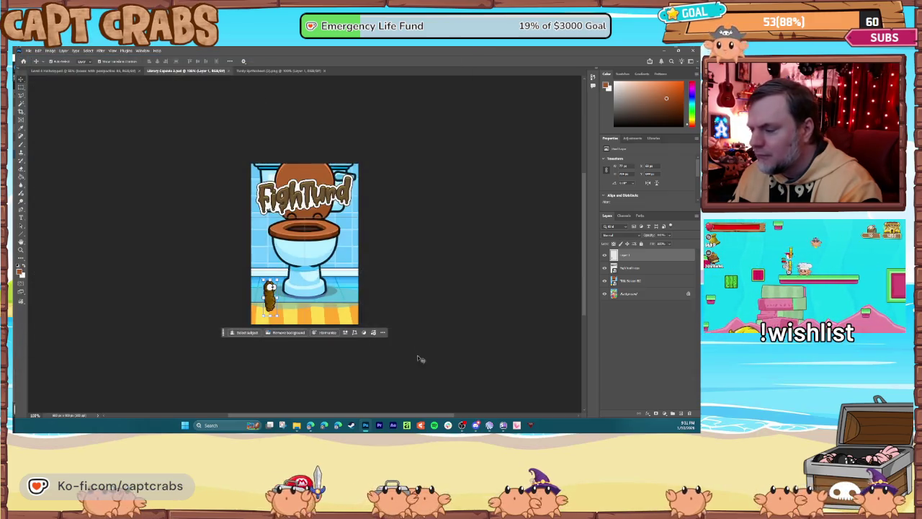
{"action": "left_click", "coordinate": [185, 203]}
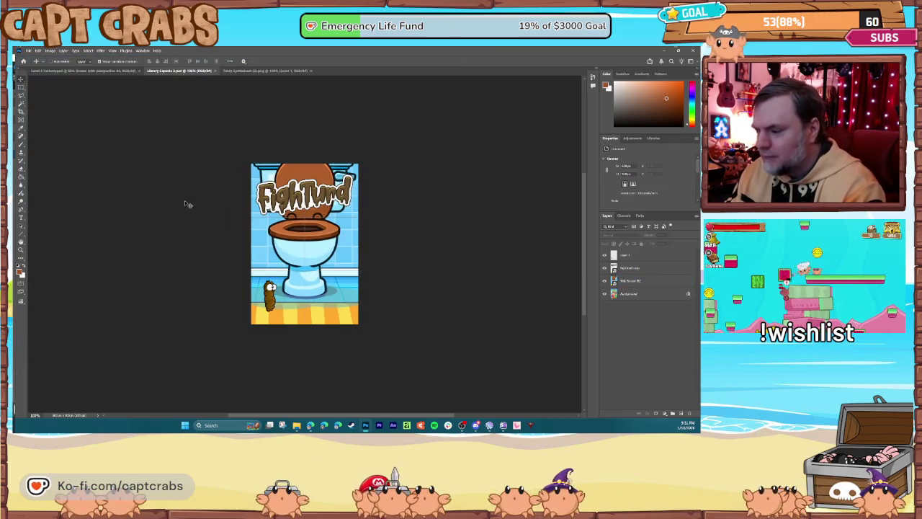
Step: Close the capsule and spritesheet documents, then nudge the white text on the Pixel Tank cover
{"action": "left_click", "coordinate": [216, 71]}
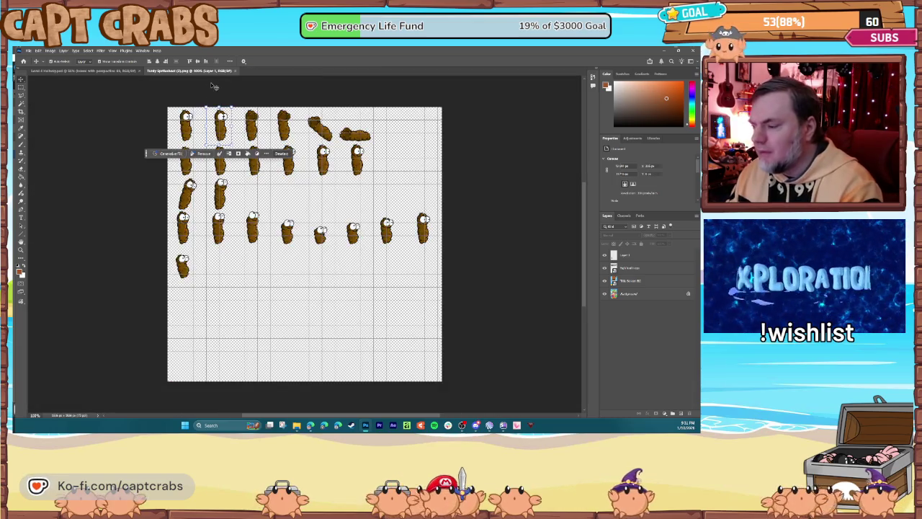
{"action": "left_click", "coordinate": [233, 72]}
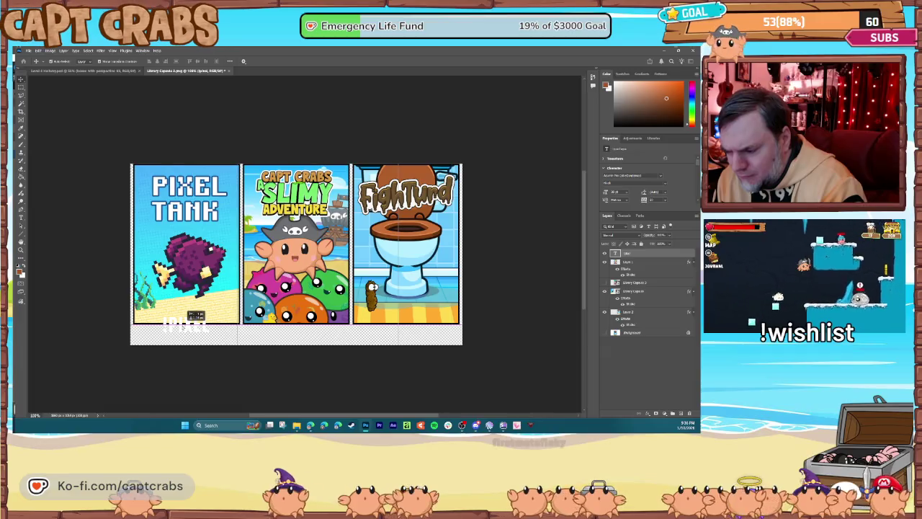
{"action": "left_click_drag", "start_coordinate": [194, 316], "coordinate": [193, 316]}
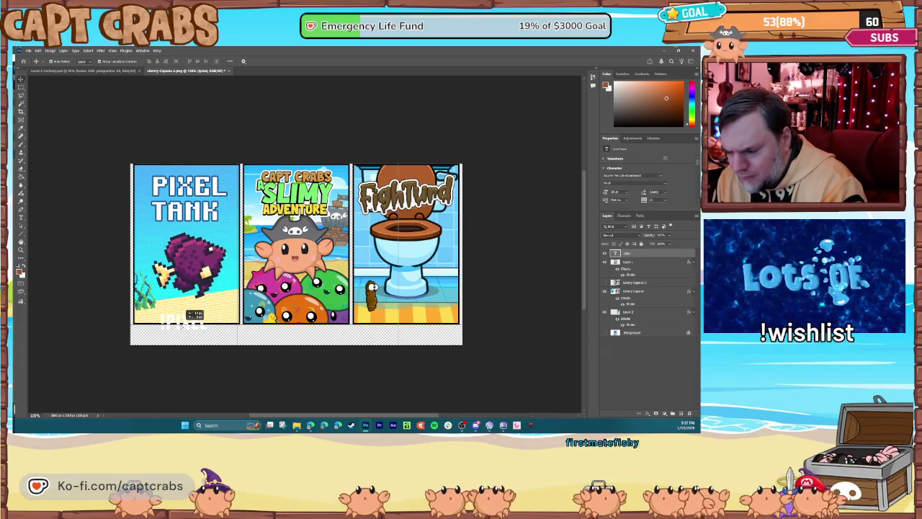
{"action": "left_click", "coordinate": [630, 259]}
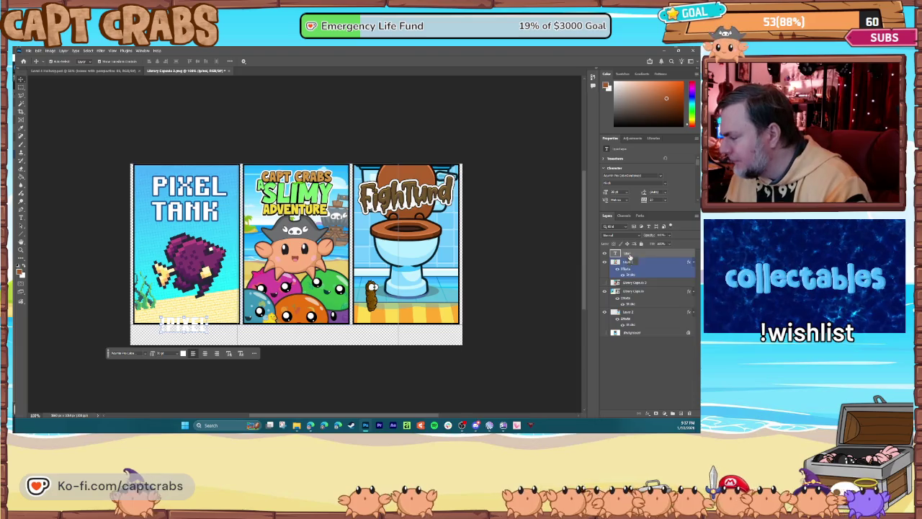
Step: Shift the !PIXEL label about 33 px left under the Pixel Tank capsule
{"action": "right_click", "coordinate": [629, 256]}
{"action": "left_click", "coordinate": [91, 211]}
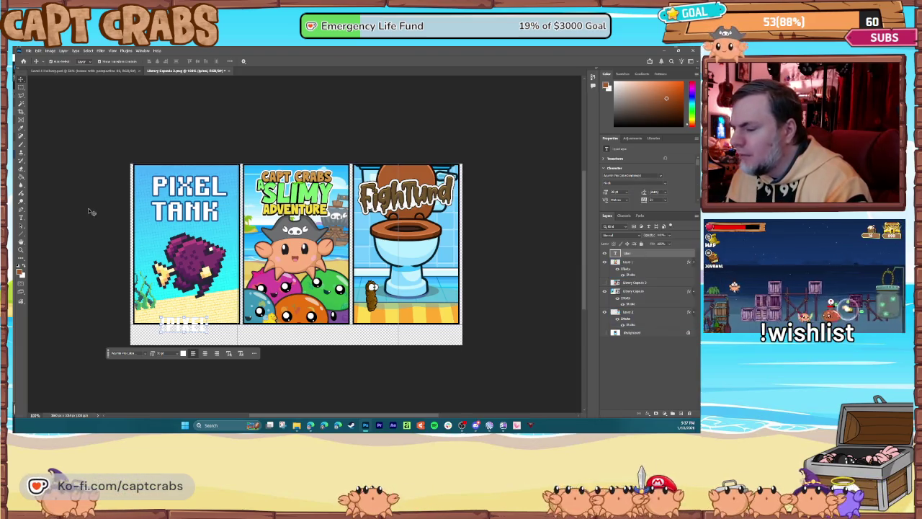
{"action": "left_click", "coordinate": [21, 219]}
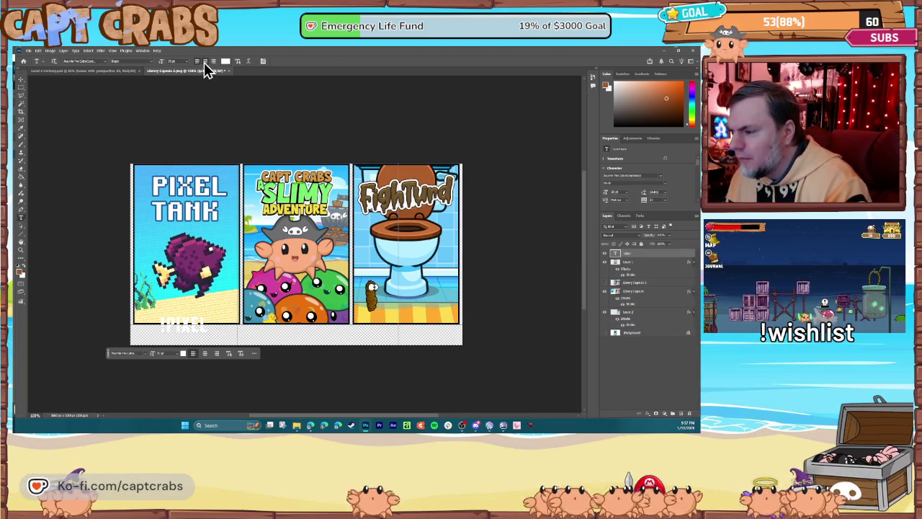
{"action": "left_click", "coordinate": [21, 79]}
{"action": "mouse_move", "coordinate": [186, 325]}
{"action": "left_mouse_down"}
{"action": "mouse_move", "coordinate": [162, 327]}
{"action": "mouse_move", "coordinate": [193, 318]}
{"action": "left_mouse_up"}
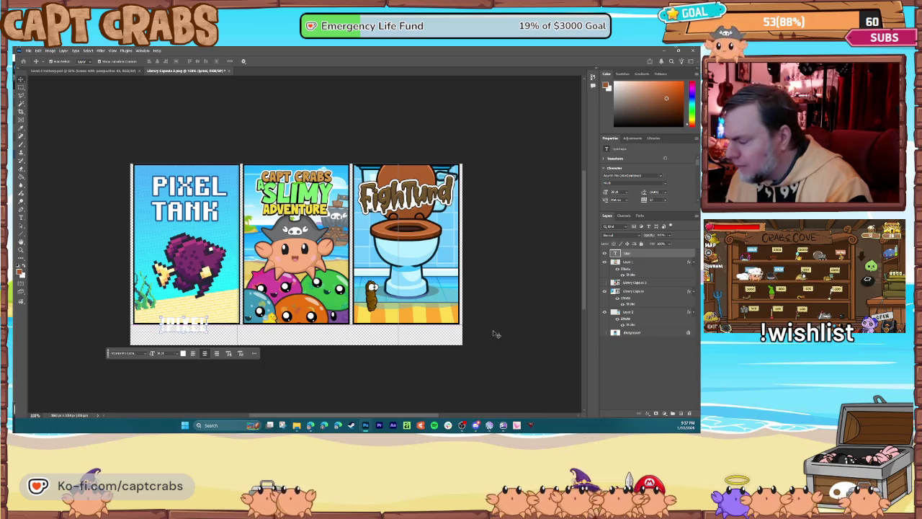
{"action": "left_click", "coordinate": [634, 261]}
{"action": "right_click", "coordinate": [634, 257]}
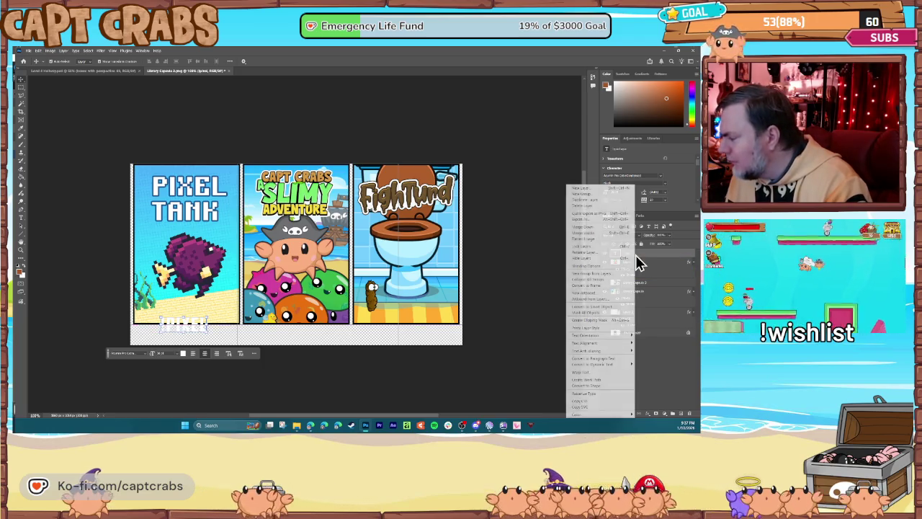
Step: Duplicate the PIXEL label, move it under Slimy Adventure, and retype it as SLIMY
{"action": "left_click", "coordinate": [595, 201]}
{"action": "key", "text": "Return"}
{"action": "mouse_move", "coordinate": [200, 321]}
{"action": "left_mouse_down"}
{"action": "mouse_move", "coordinate": [312, 319]}
{"action": "mouse_move", "coordinate": [301, 321]}
{"action": "left_mouse_up"}
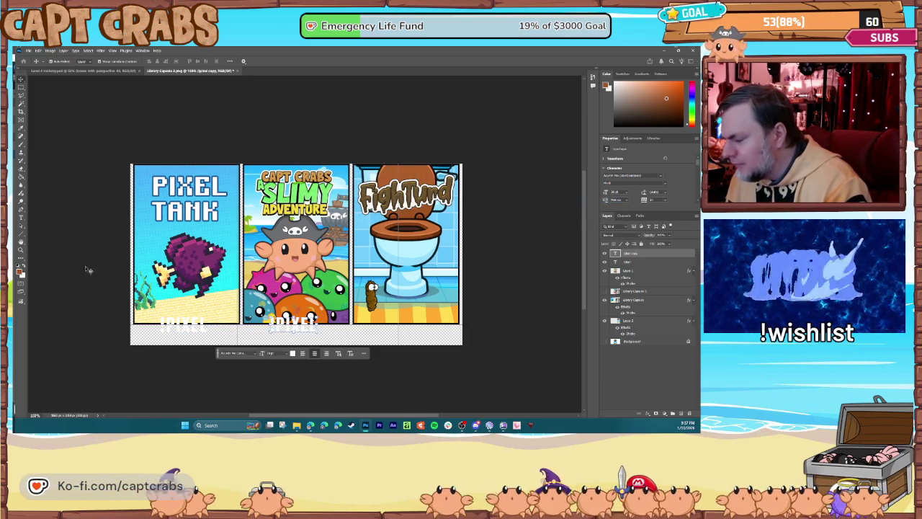
{"action": "left_click", "coordinate": [20, 219]}
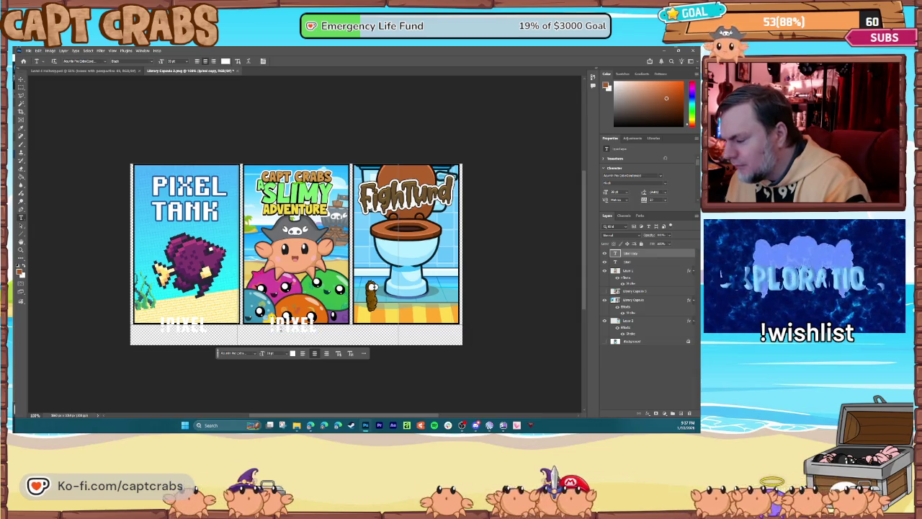
{"action": "double_click", "coordinate": [288, 321]}
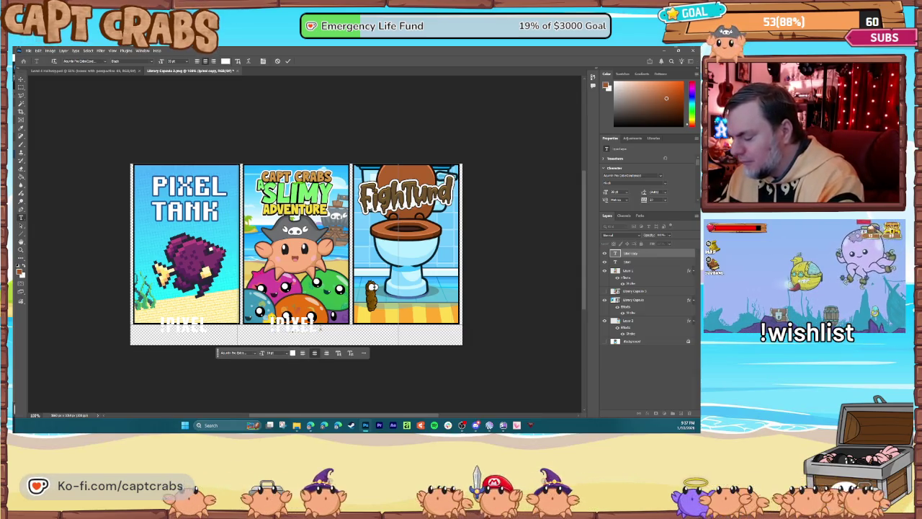
{"action": "type", "text": "SLIMY"}
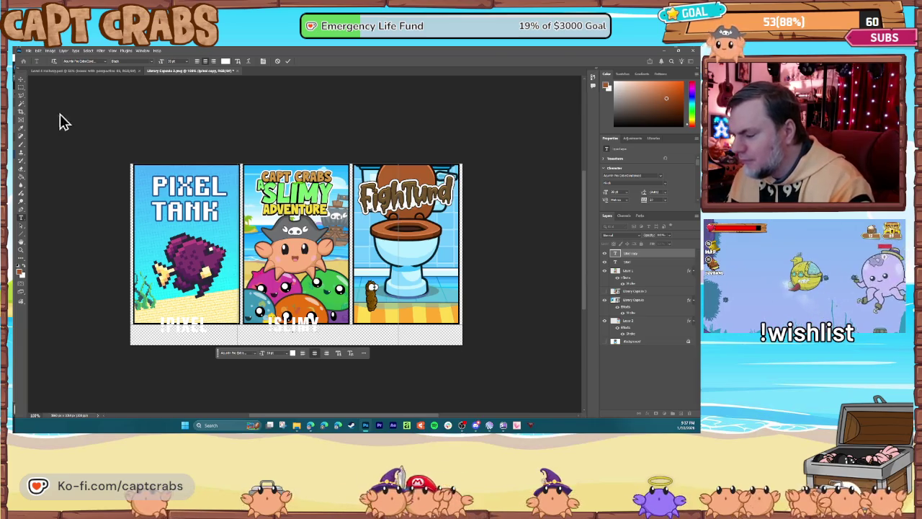
{"action": "left_click", "coordinate": [21, 78]}
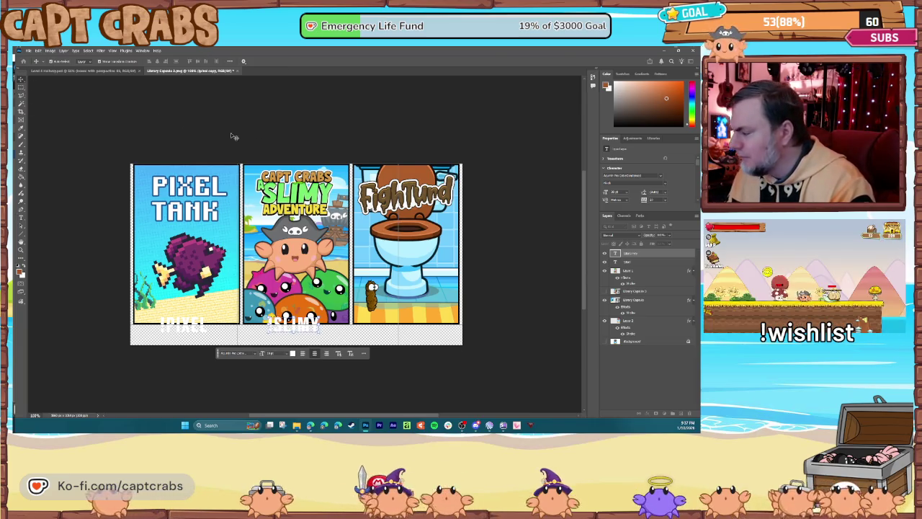
Step: Paste the copied outline layer style onto the SLIMY label
{"action": "right_click", "coordinate": [634, 253]}
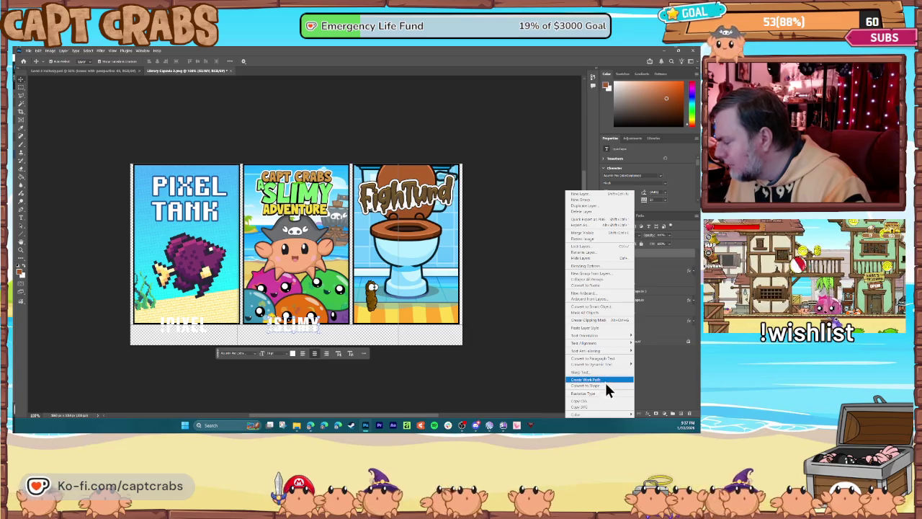
{"action": "left_click", "coordinate": [592, 328]}
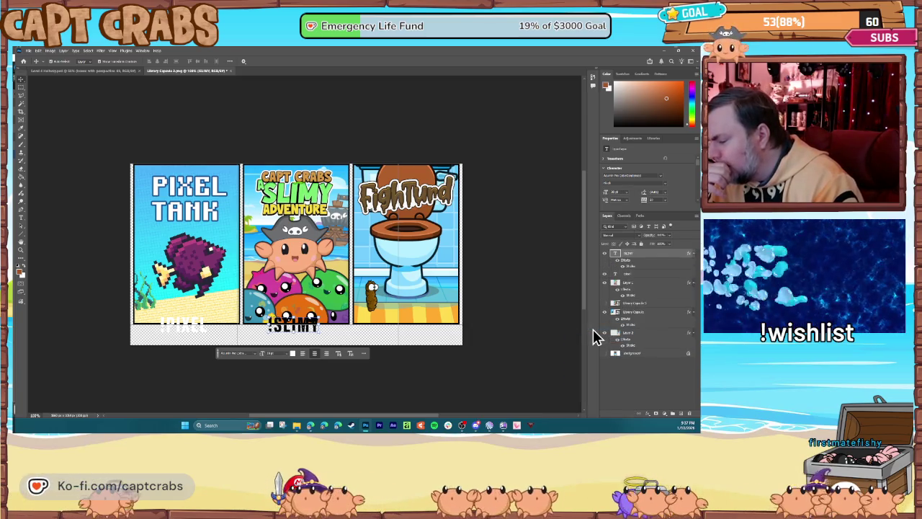
{"action": "right_click", "coordinate": [638, 261]}
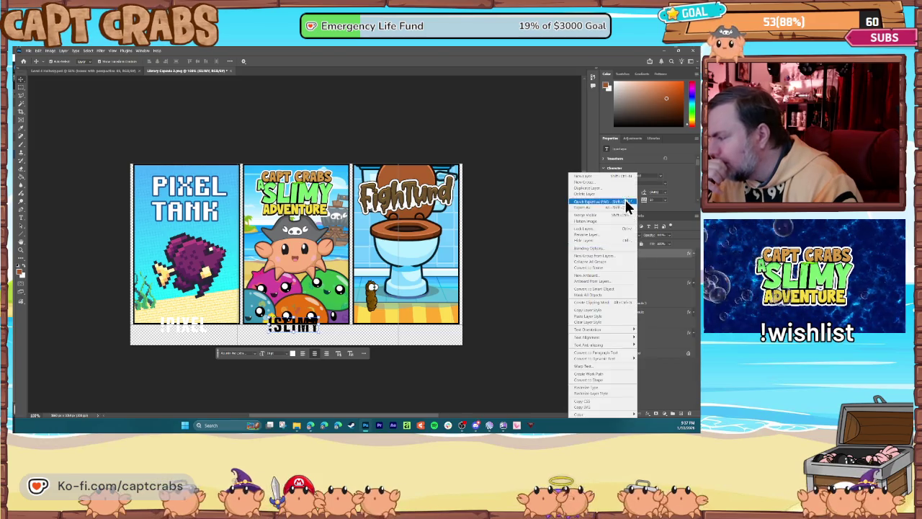
{"action": "left_click", "coordinate": [664, 254]}
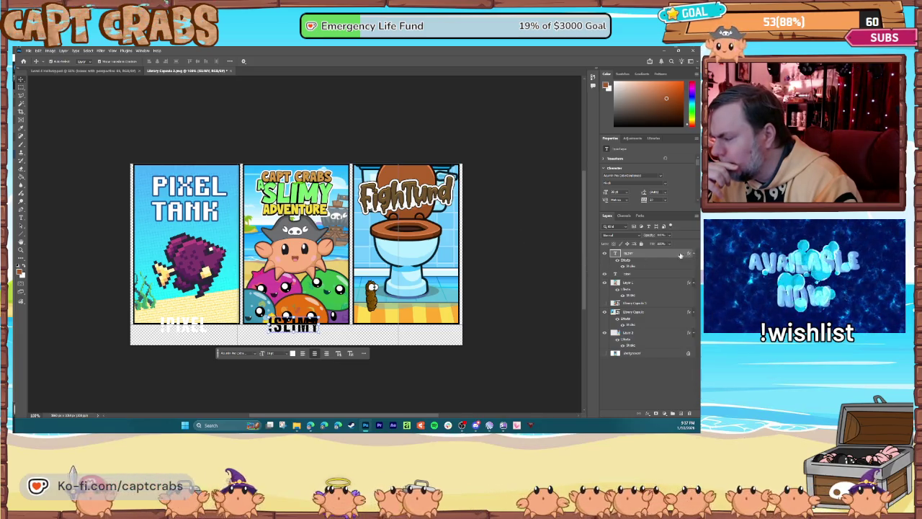
{"action": "double_click", "coordinate": [631, 253]}
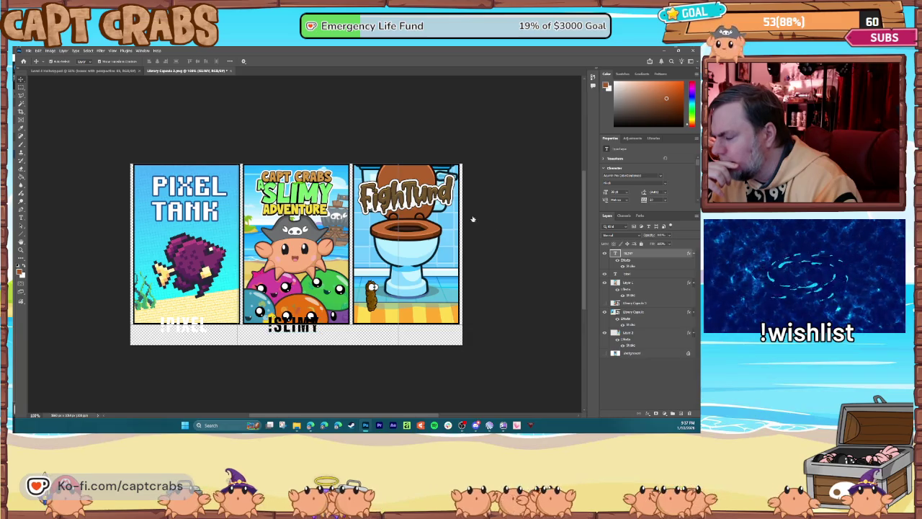
Step: Set the SLIMY stroke position to Outside and copy that style onto the PIXEL label
{"action": "left_click", "coordinate": [315, 173]}
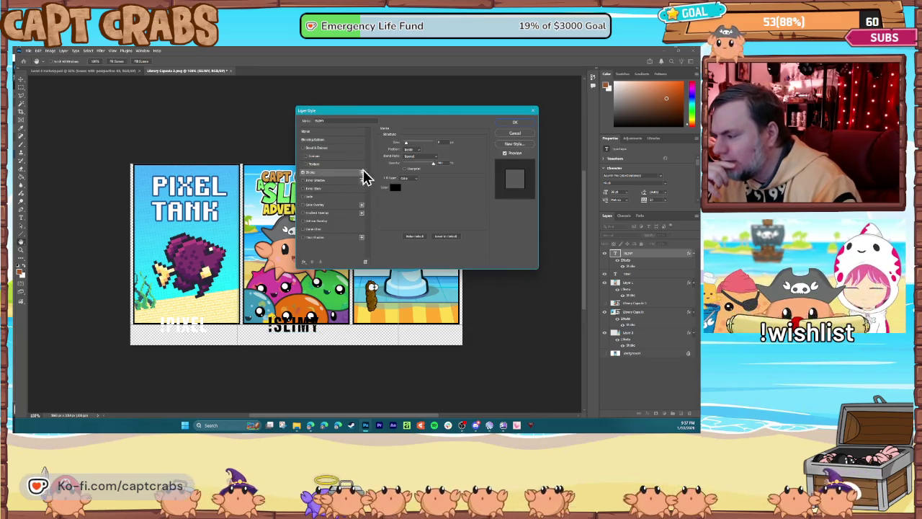
{"action": "left_click", "coordinate": [415, 157]}
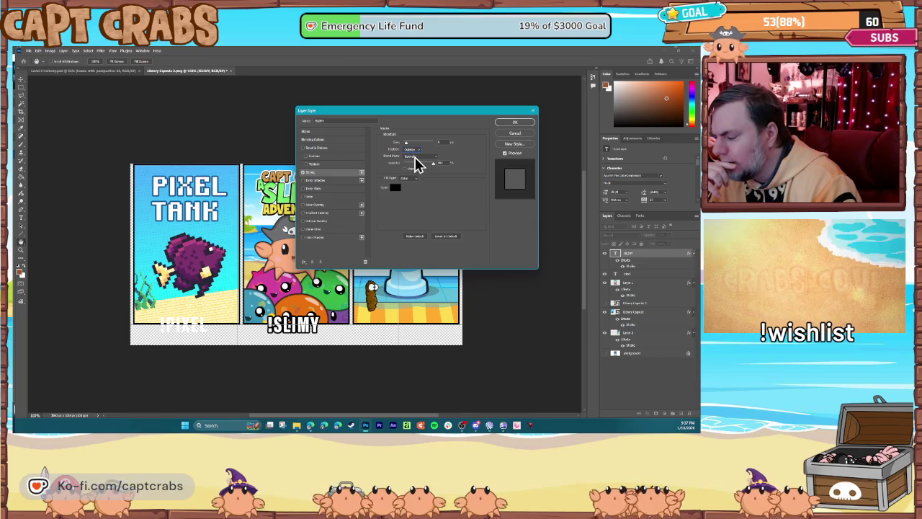
{"action": "left_click", "coordinate": [516, 123]}
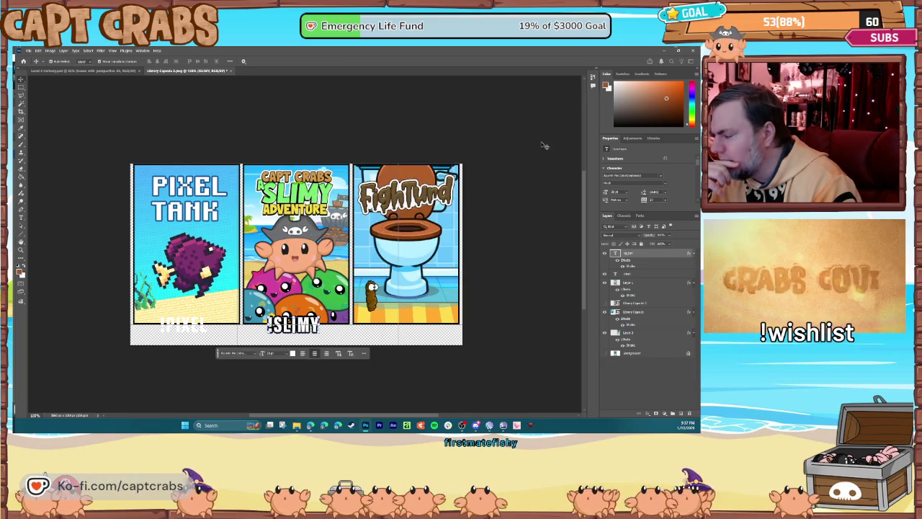
{"action": "right_click", "coordinate": [643, 252]}
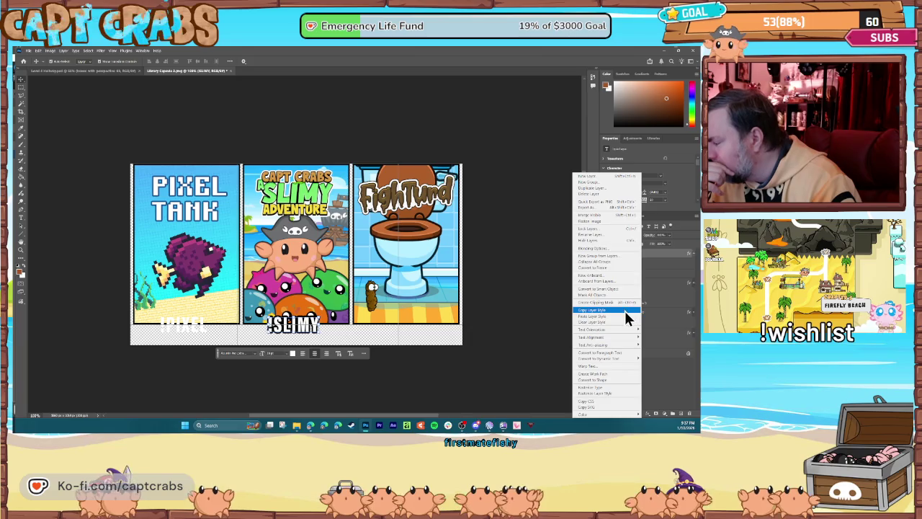
{"action": "left_click", "coordinate": [625, 311]}
{"action": "right_click", "coordinate": [635, 280]}
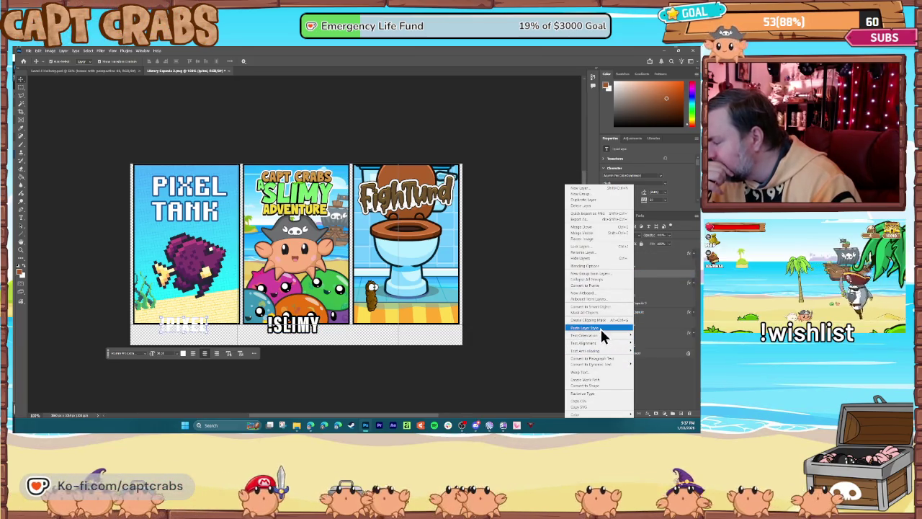
{"action": "left_click", "coordinate": [601, 328]}
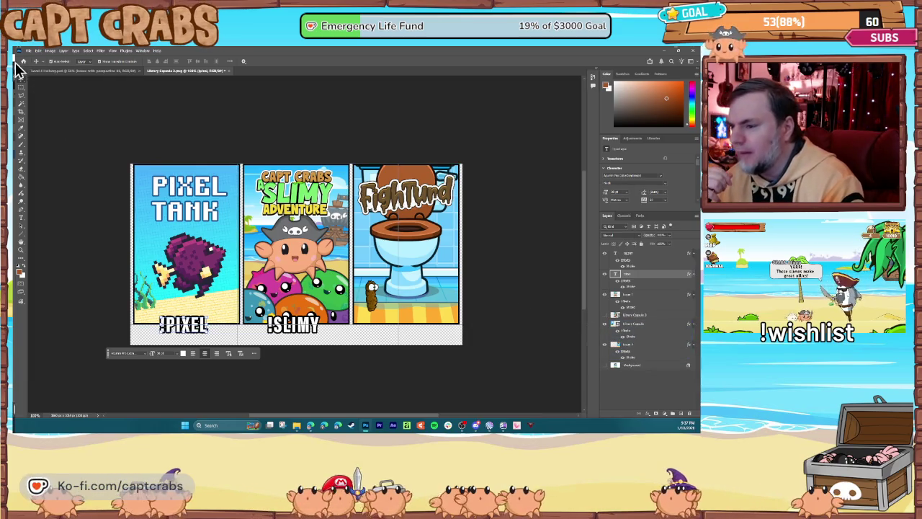
{"action": "left_click", "coordinate": [36, 51]}
Step: Save the three-capsule layout as 'Banner' in the CaptCrabs > Graphics folder
{"action": "left_click", "coordinate": [54, 131]}
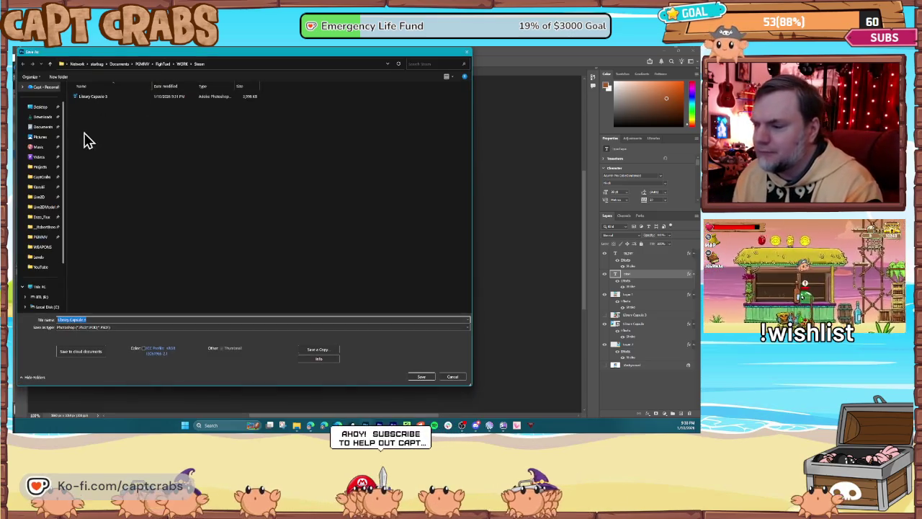
{"action": "left_click", "coordinate": [41, 178]}
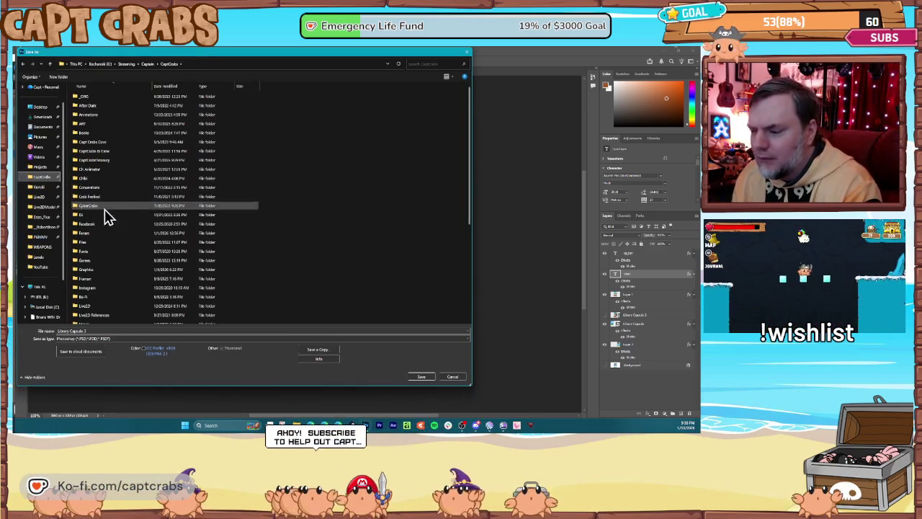
{"action": "double_click", "coordinate": [98, 268]}
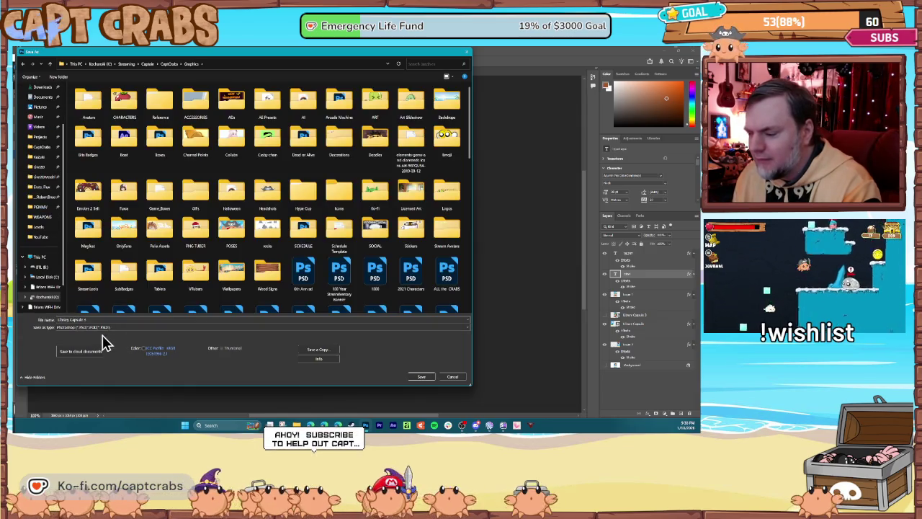
{"action": "triple_click", "coordinate": [110, 319]}
{"action": "type", "text": "Banner"}
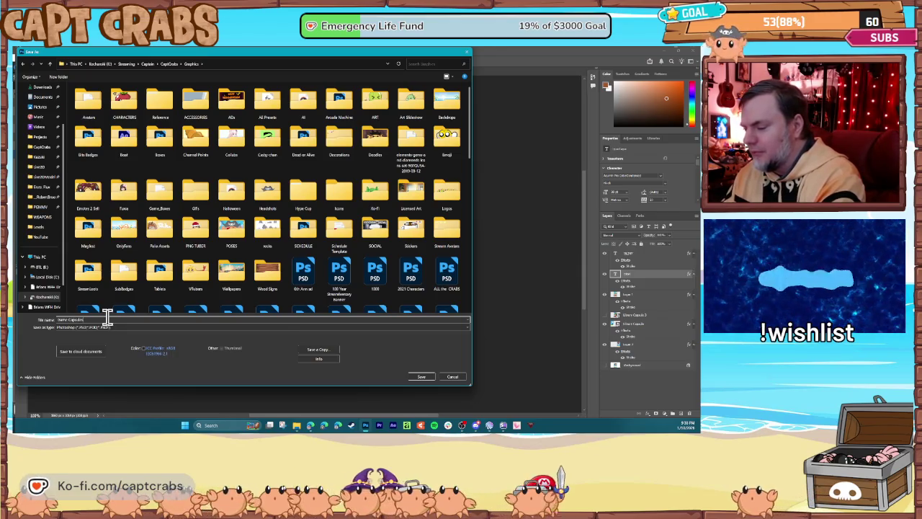
{"action": "key", "text": "Return"}
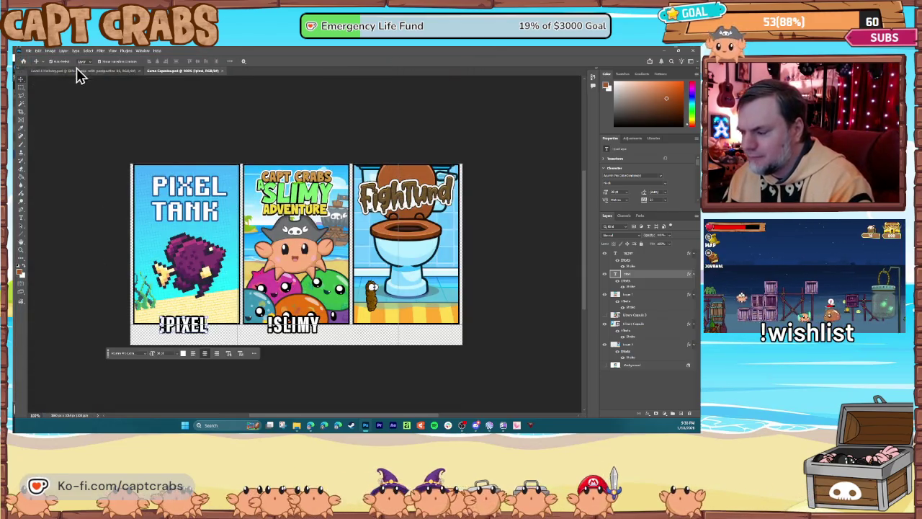
Step: Quick-export the banner as a PNG into the CaptCrabs Graphics folder
{"action": "left_click", "coordinate": [29, 52]}
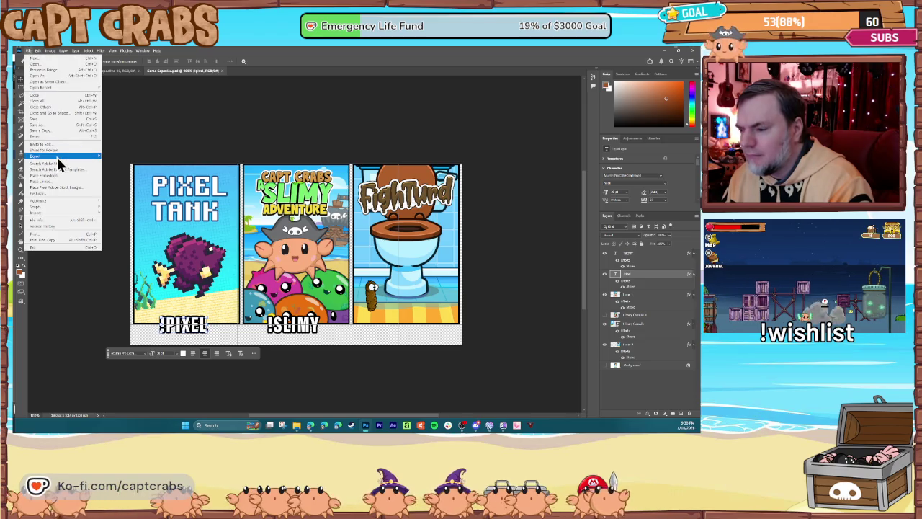
{"action": "mouse_move", "coordinate": [57, 157]}
{"action": "left_click", "coordinate": [122, 157]}
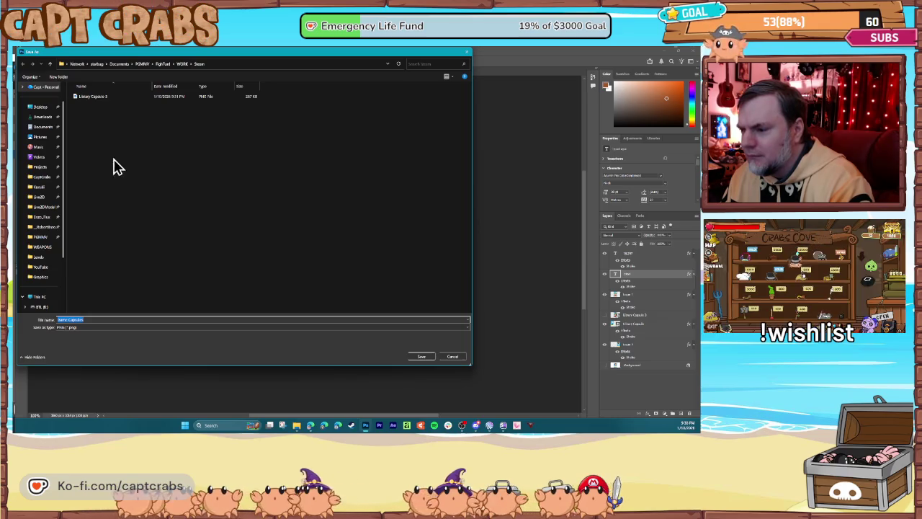
{"action": "left_click", "coordinate": [41, 176]}
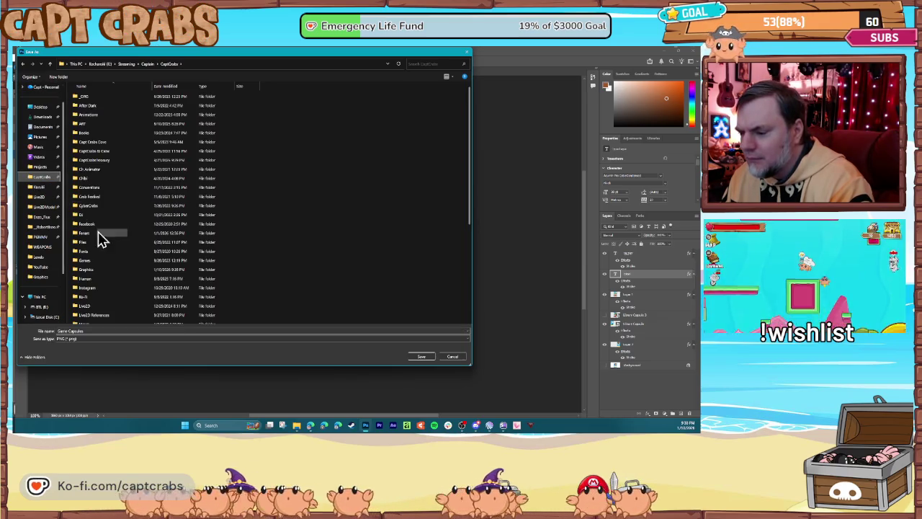
{"action": "double_click", "coordinate": [98, 271]}
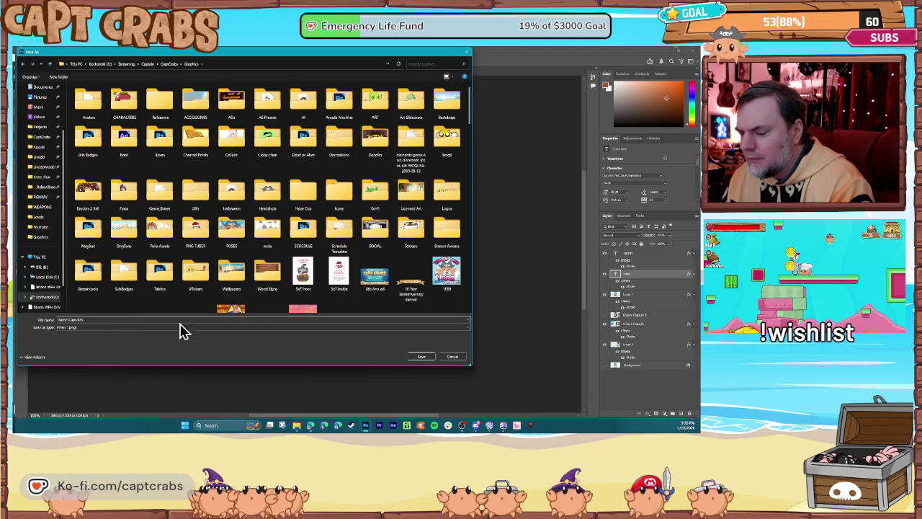
{"action": "left_click", "coordinate": [421, 357]}
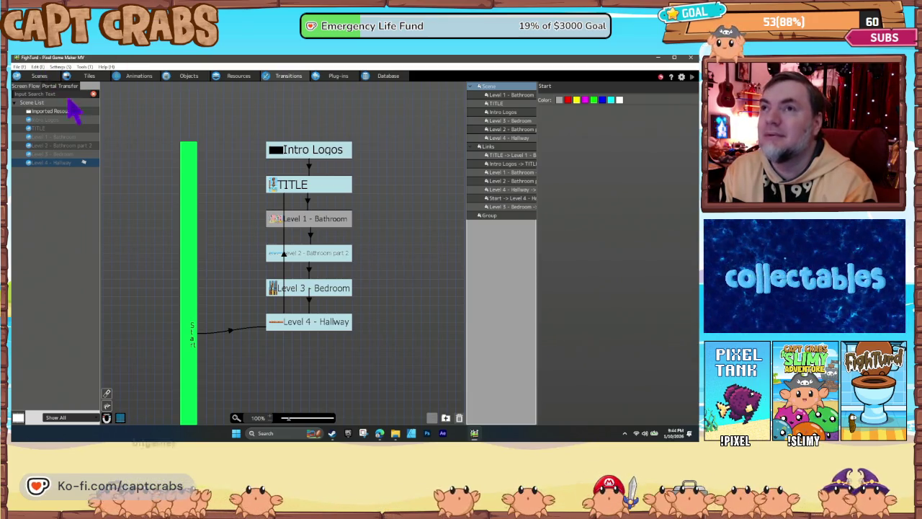
Step: Launch a FightTurd test play from the Play button so the bathroom level opens
{"action": "left_click", "coordinate": [45, 75]}
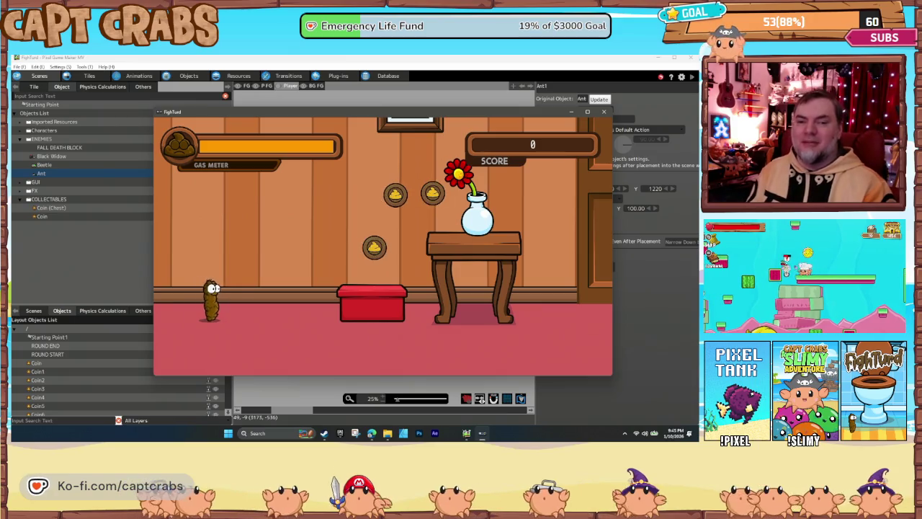
Step: Jump across the table, shelf and platform collecting coins, then drop beside the ant
{"action": "key", "text": "Right"}
{"action": "key", "text": "space"}
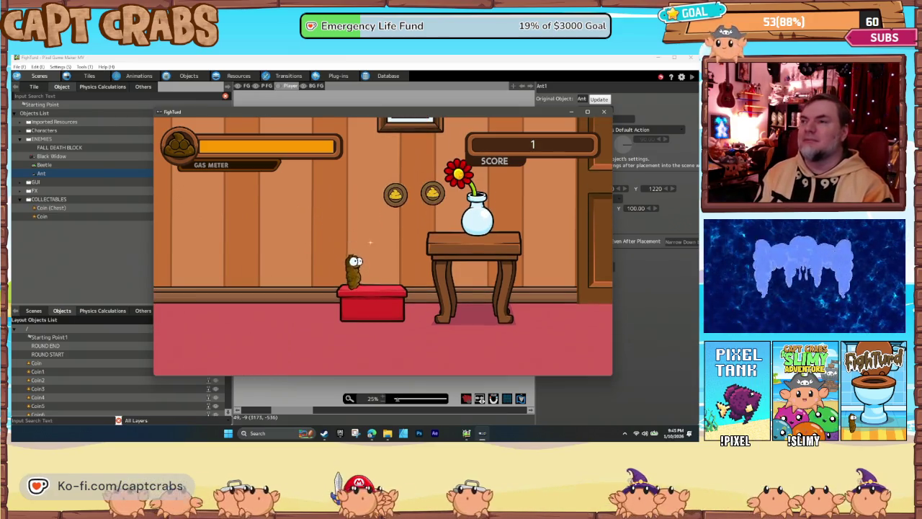
{"action": "key", "text": "Right"}
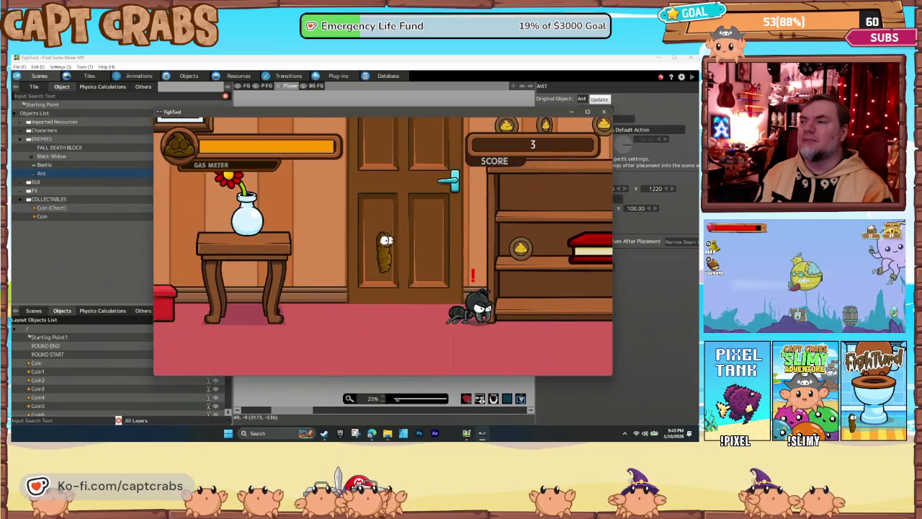
{"action": "key", "text": "Right"}
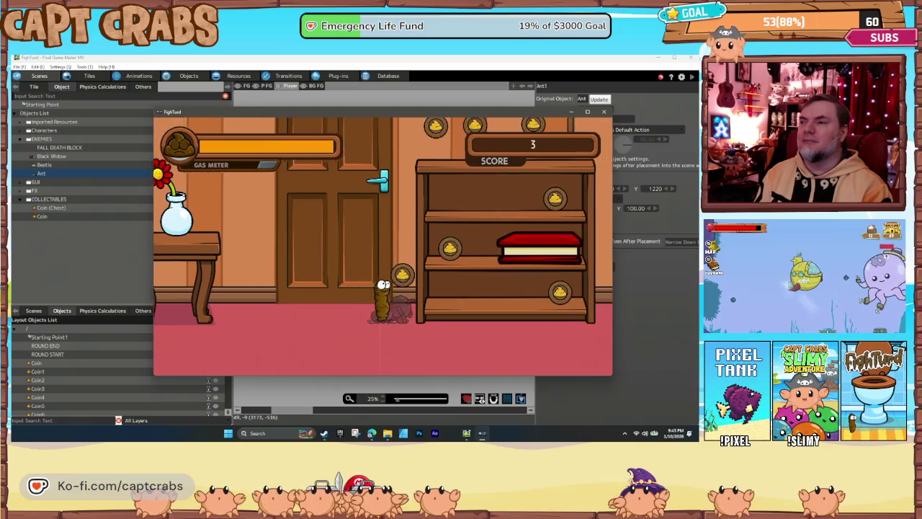
{"action": "key", "text": "Right"}
{"action": "key", "text": "space"}
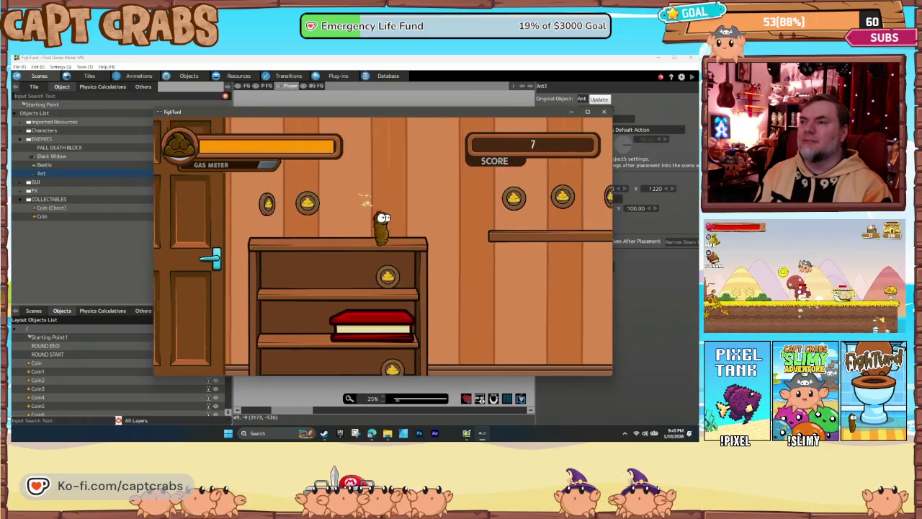
{"action": "key", "text": "Right"}
{"action": "key", "text": "space"}
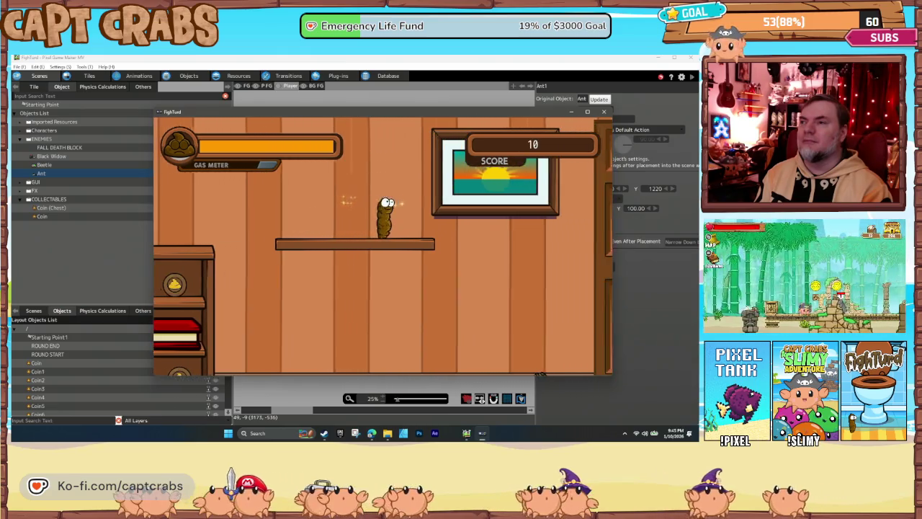
{"action": "key", "text": "Right"}
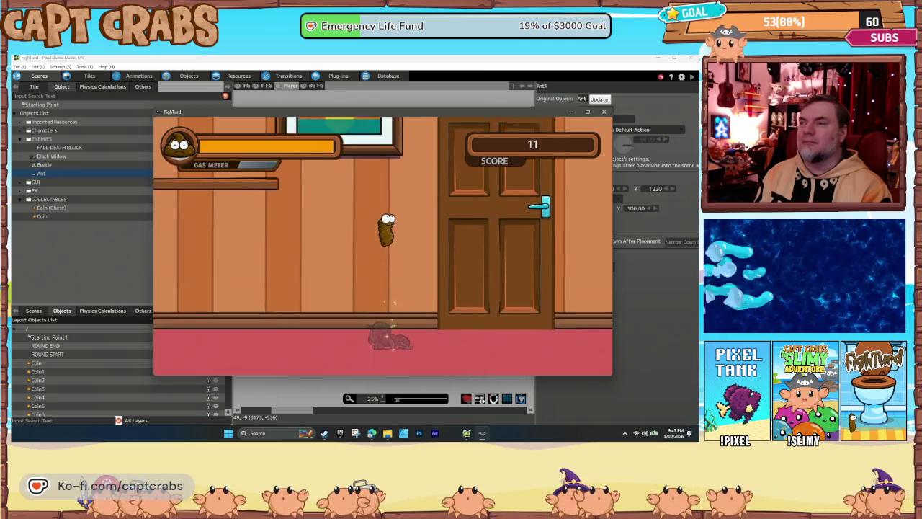
Step: Float on gas puffs and walk right through the room to the doorway, reaching score 11
{"action": "key", "text": "Left"}
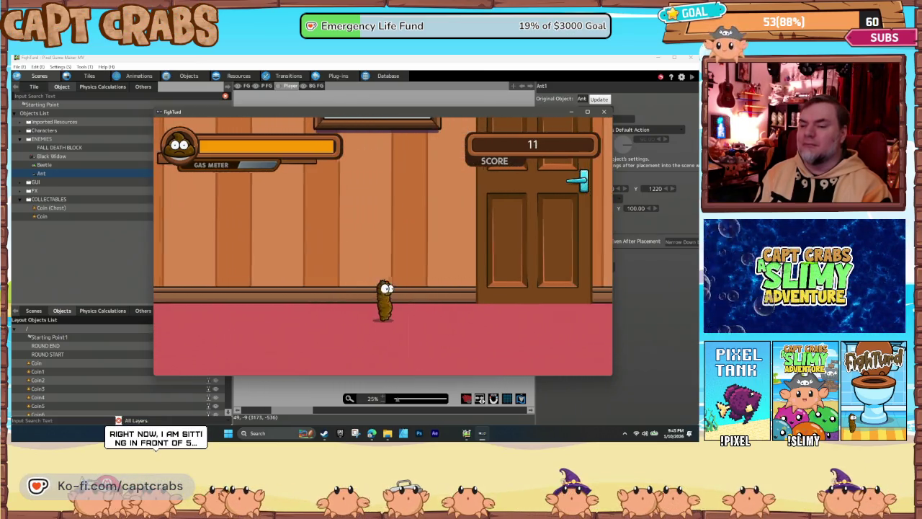
{"action": "key", "text": "Right"}
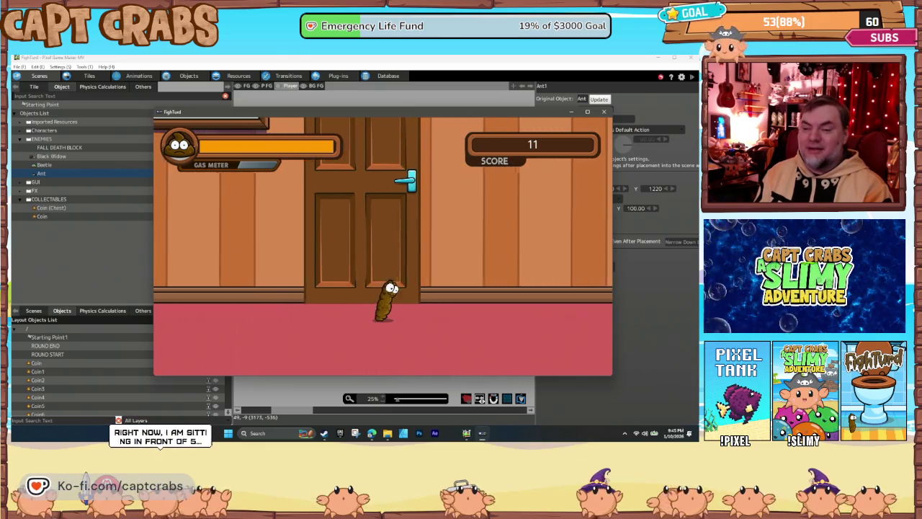
{"action": "key", "text": "Right"}
{"action": "key", "text": "space"}
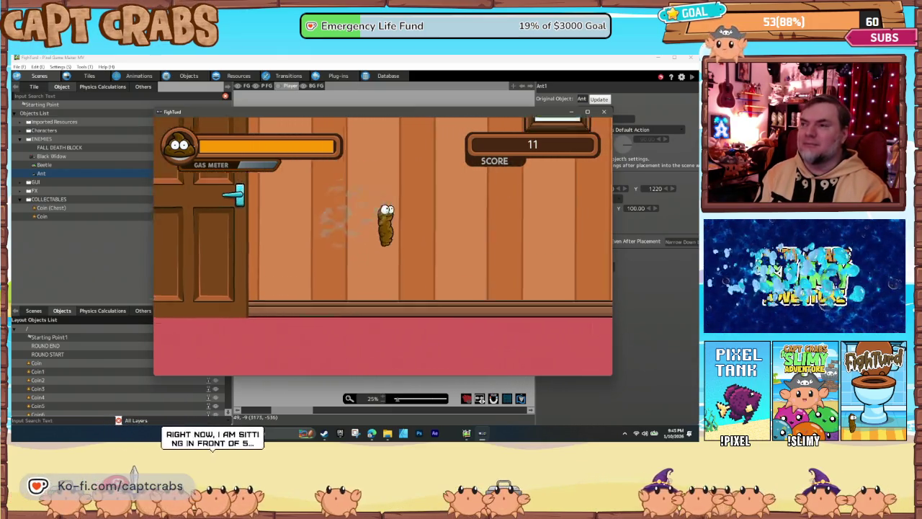
{"action": "key", "text": "Right"}
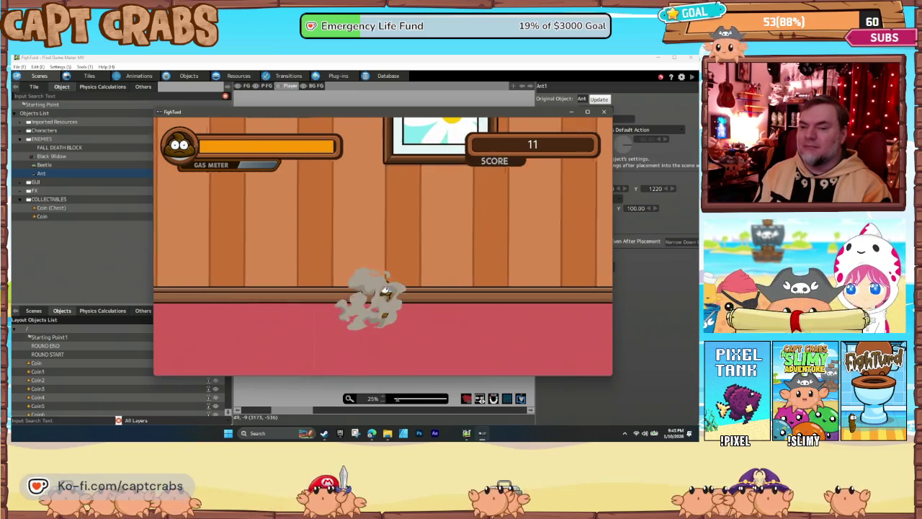
{"action": "key", "text": "Right"}
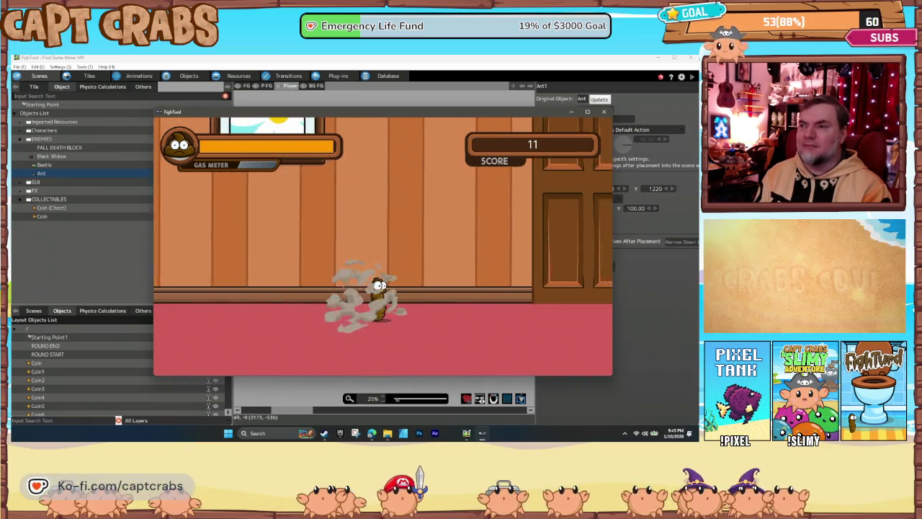
{"action": "key", "text": "Right"}
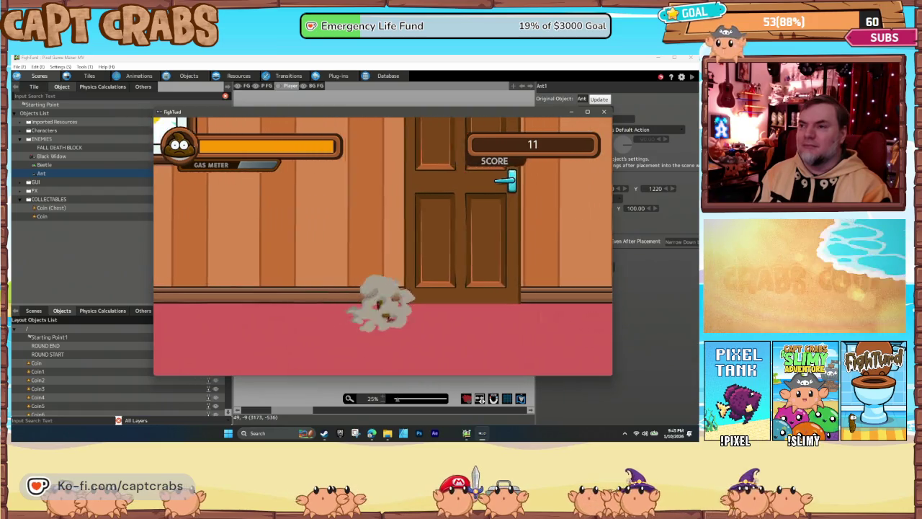
{"action": "key", "text": "Right"}
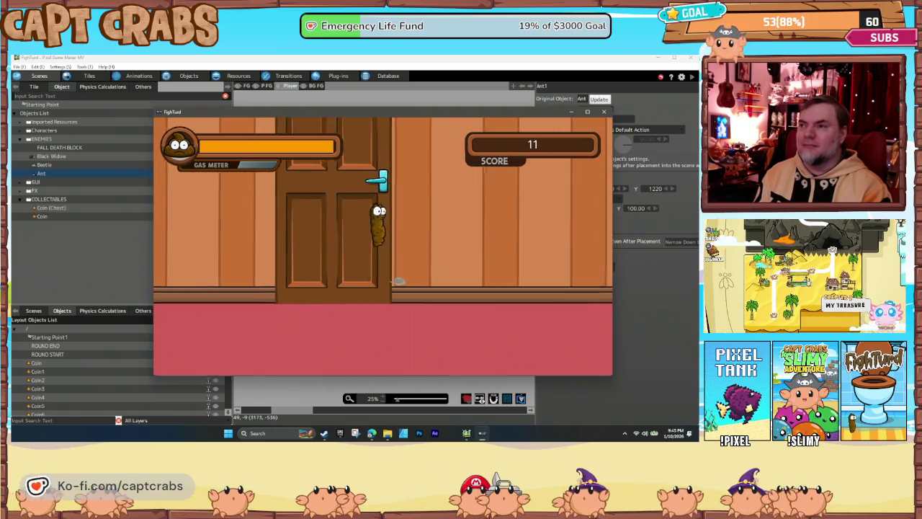
{"action": "key", "text": "Right"}
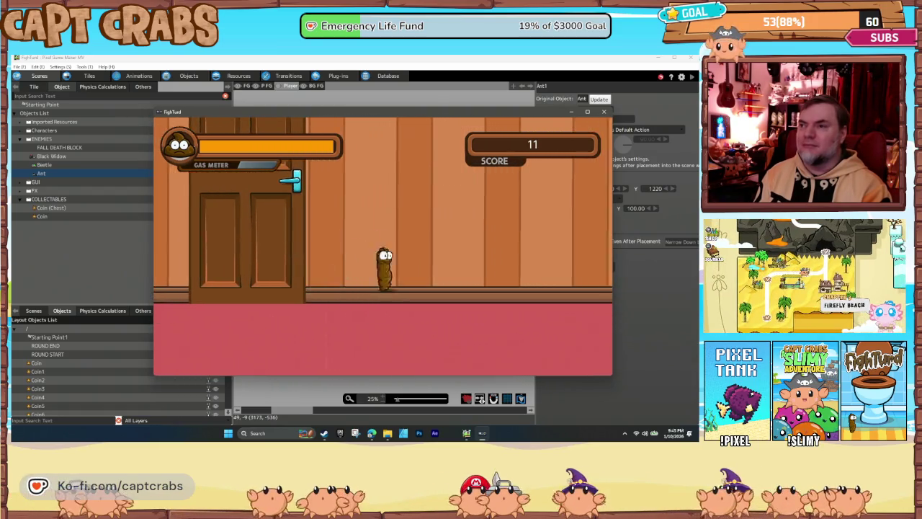
{"action": "key", "text": "Right"}
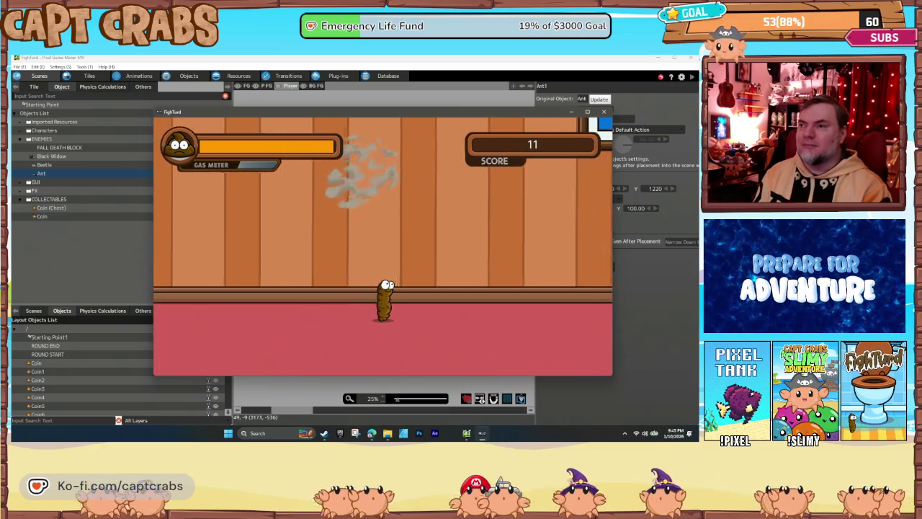
{"action": "key", "text": "Right"}
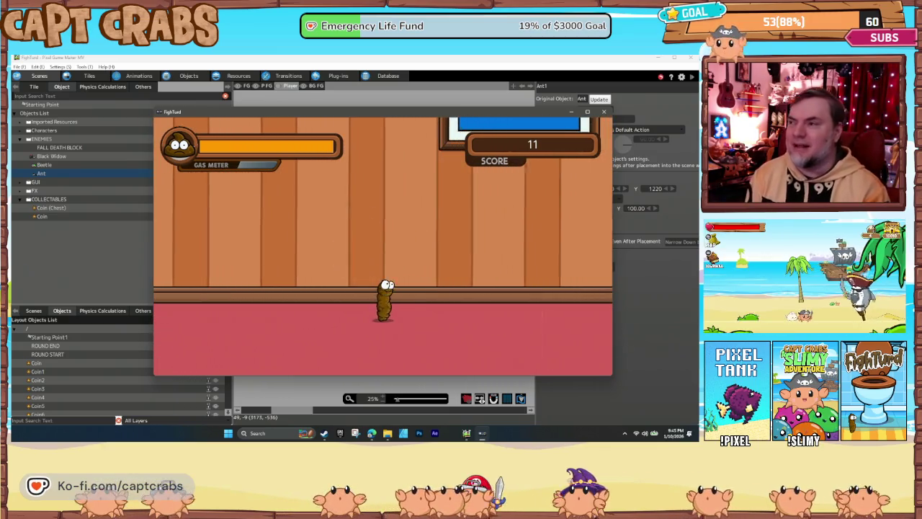
{"action": "key", "text": "Right"}
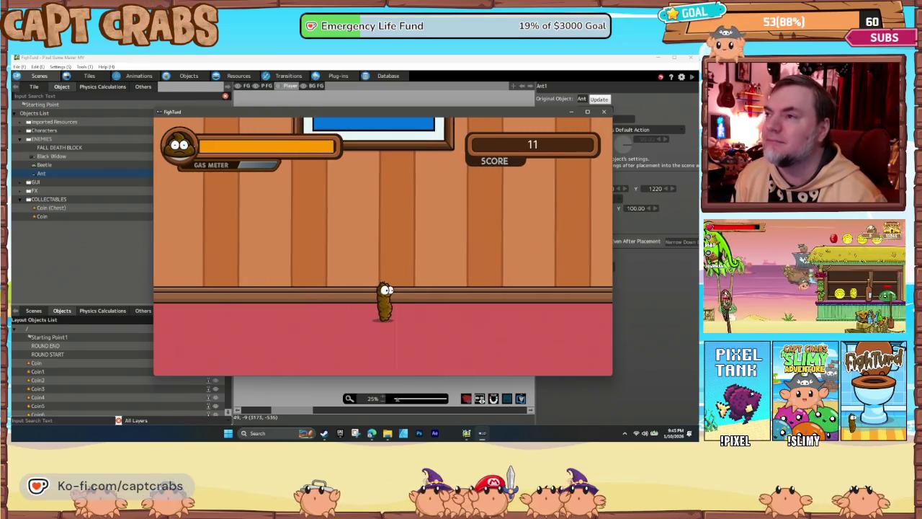
{"action": "key", "text": "space"}
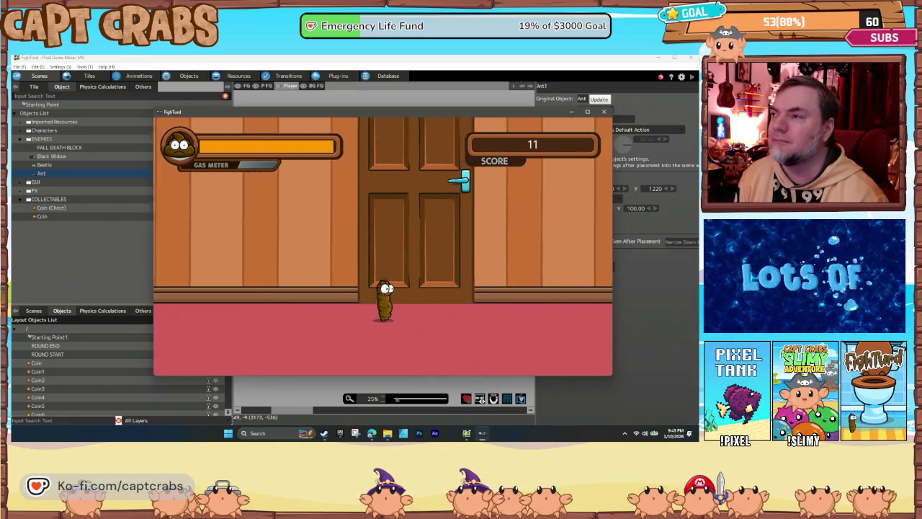
{"action": "key", "text": "Right"}
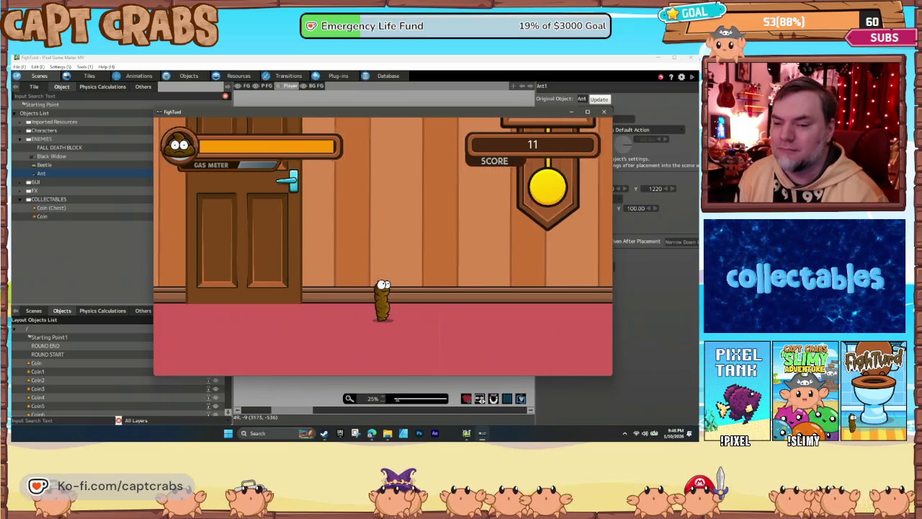
{"action": "key", "text": "Right"}
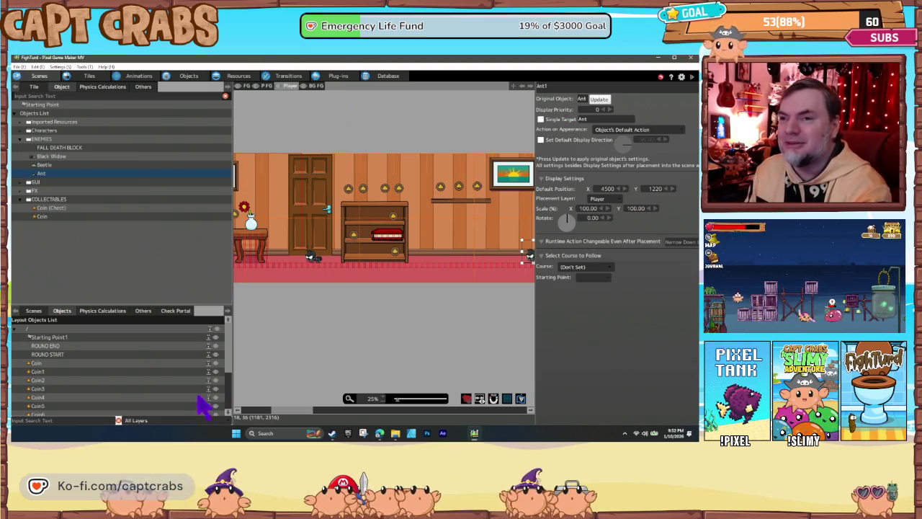
Step: In the Scene List, open TITLE and set it as the start scene
{"action": "scroll", "coordinate": [106, 382], "scroll_direction": "down", "scroll_amount": 5}
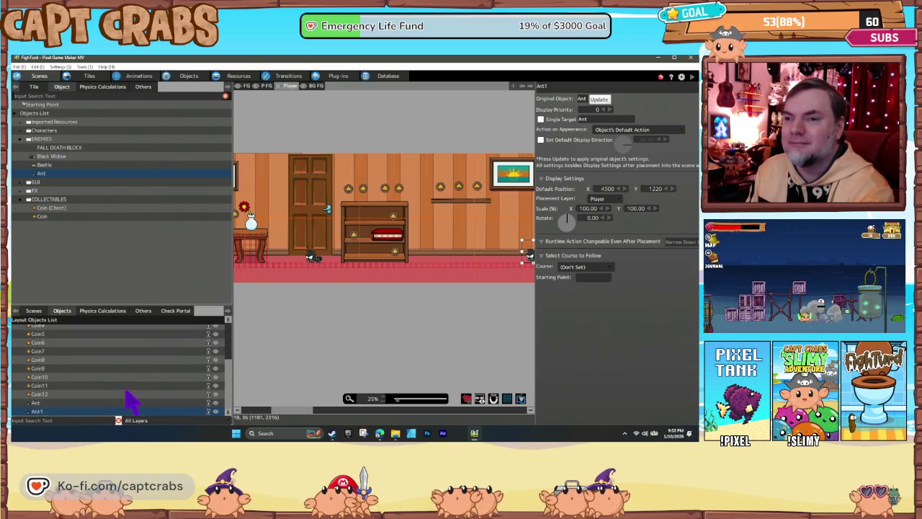
{"action": "left_click", "coordinate": [33, 312]}
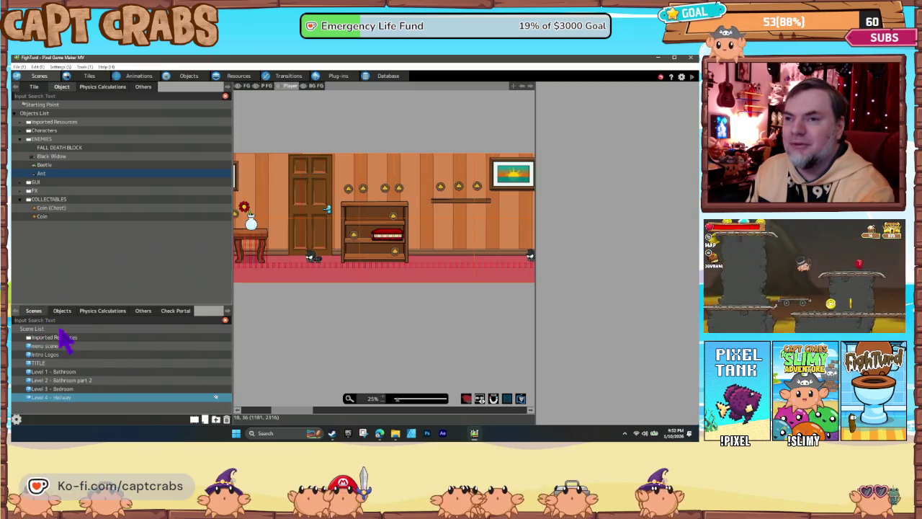
{"action": "left_click", "coordinate": [64, 362]}
{"action": "right_click", "coordinate": [69, 364]}
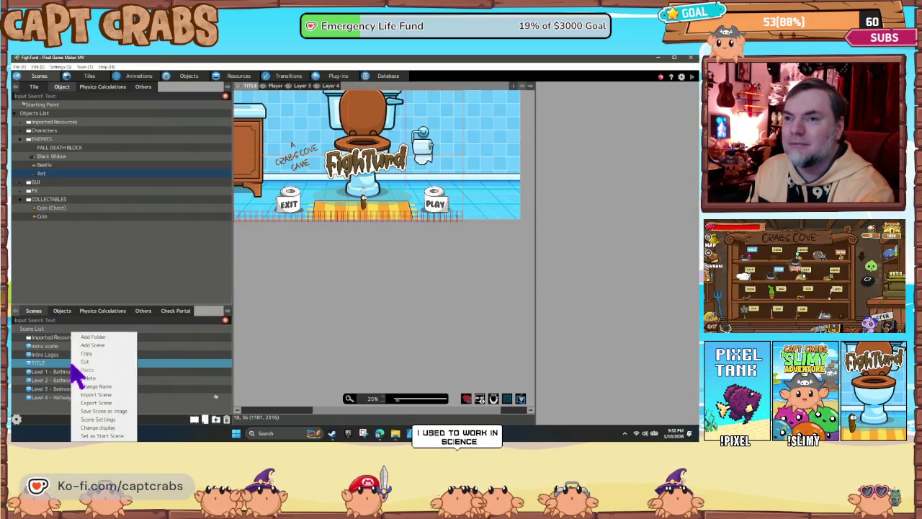
{"action": "left_click", "coordinate": [105, 435]}
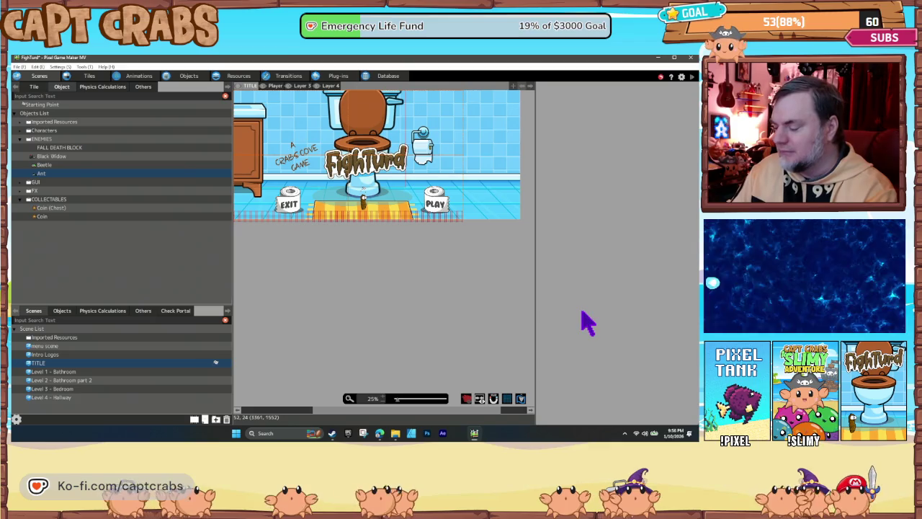
Step: Start a test play with F5 and walk the character onto PLAY on the title screen
{"action": "key", "text": "F5"}
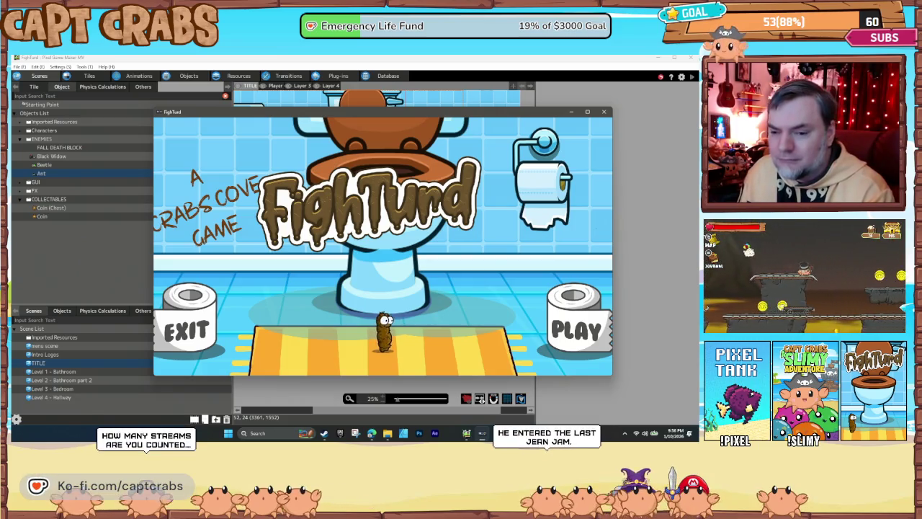
{"action": "key", "text": "Right"}
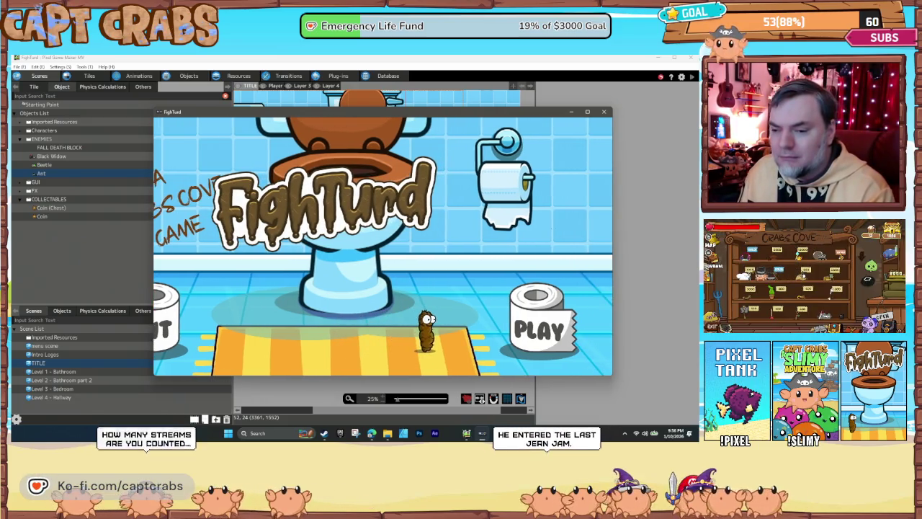
{"action": "key", "text": "Right"}
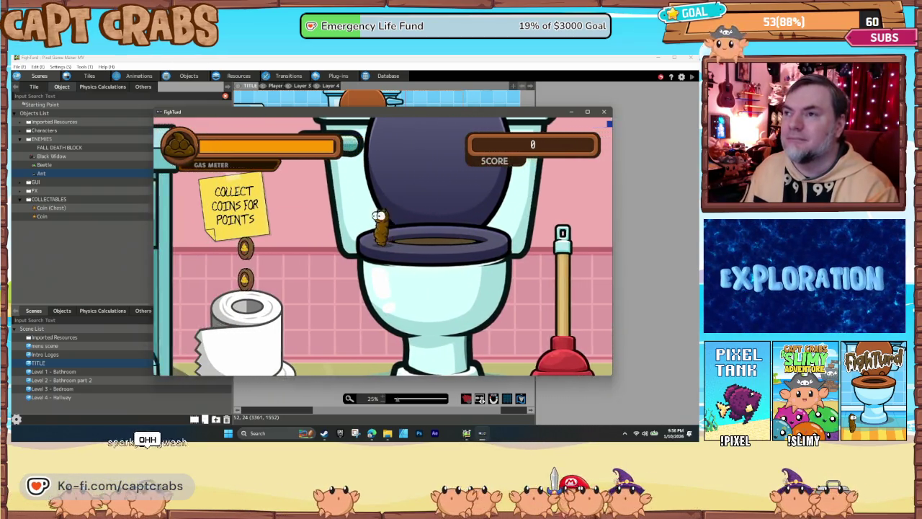
Step: Collect coins in the cabinet and on the toilet-paper rolls past the toilet
{"action": "key", "text": "Left"}
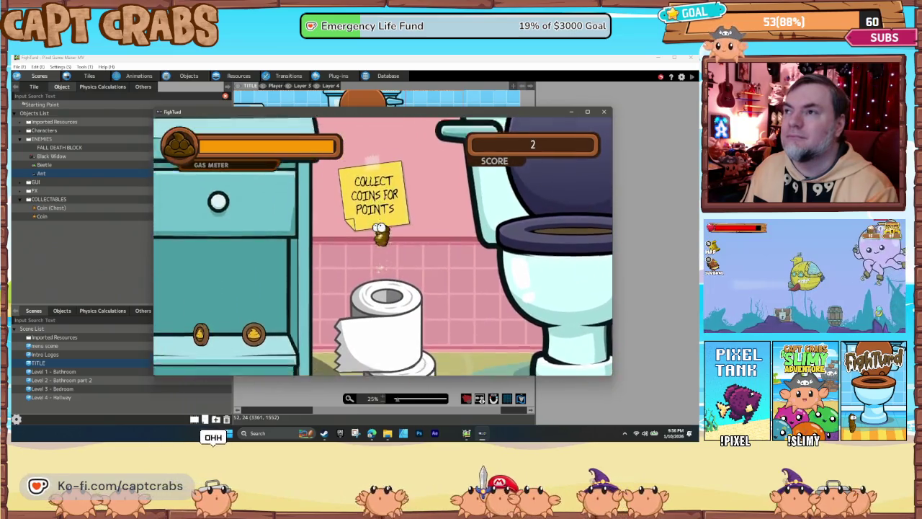
{"action": "key", "text": "Left"}
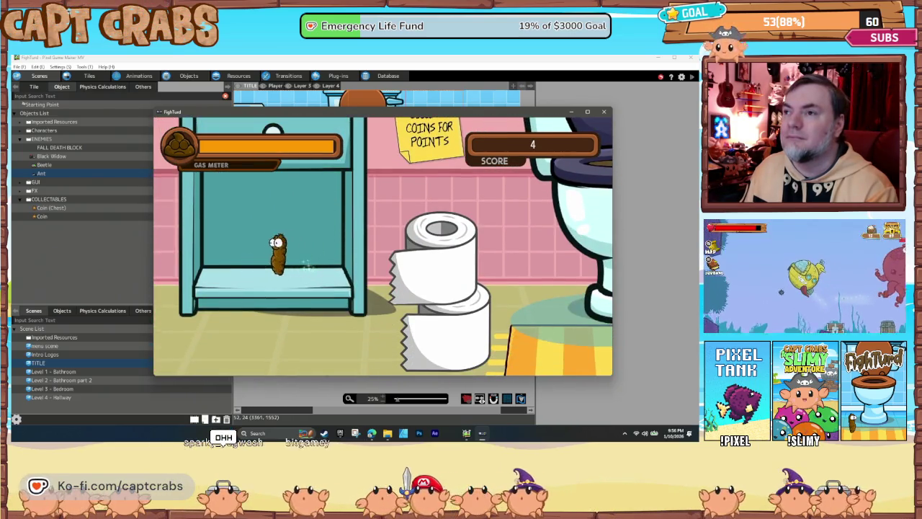
{"action": "key", "text": "Right"}
{"action": "key", "text": "Up"}
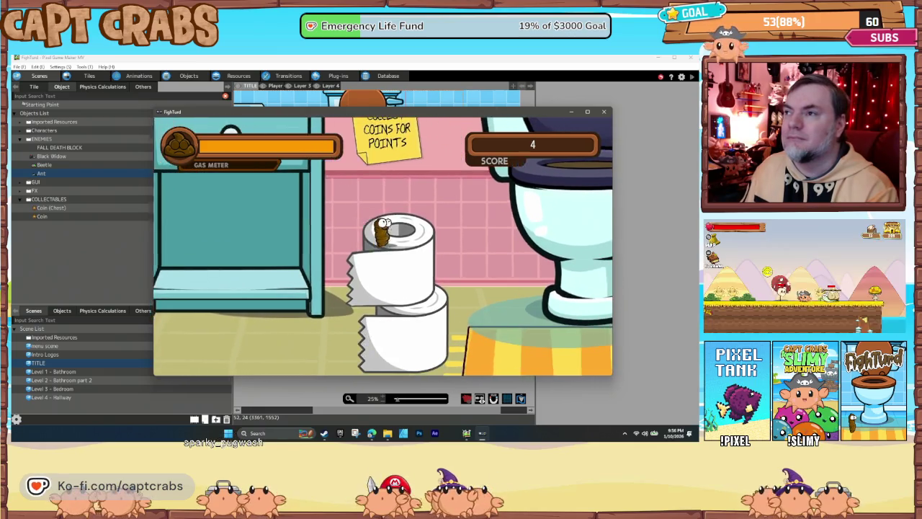
{"action": "key", "text": "Right"}
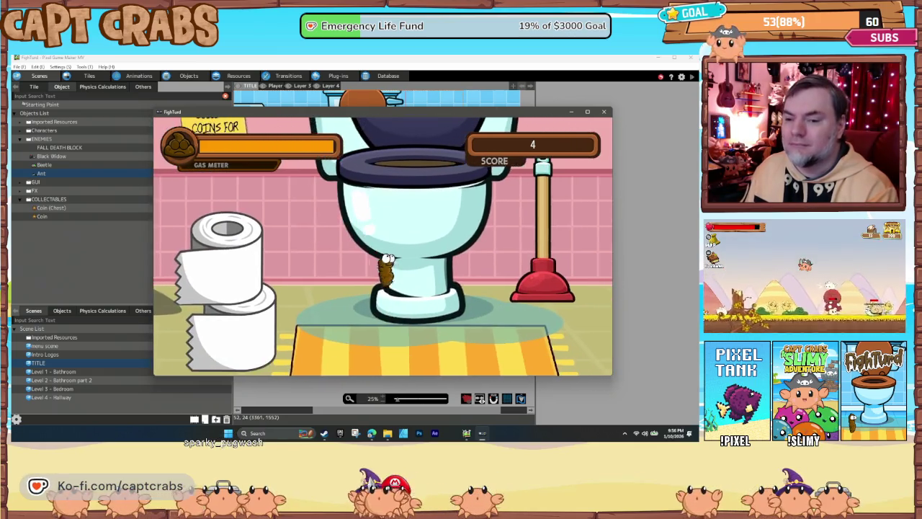
{"action": "key", "text": "Right"}
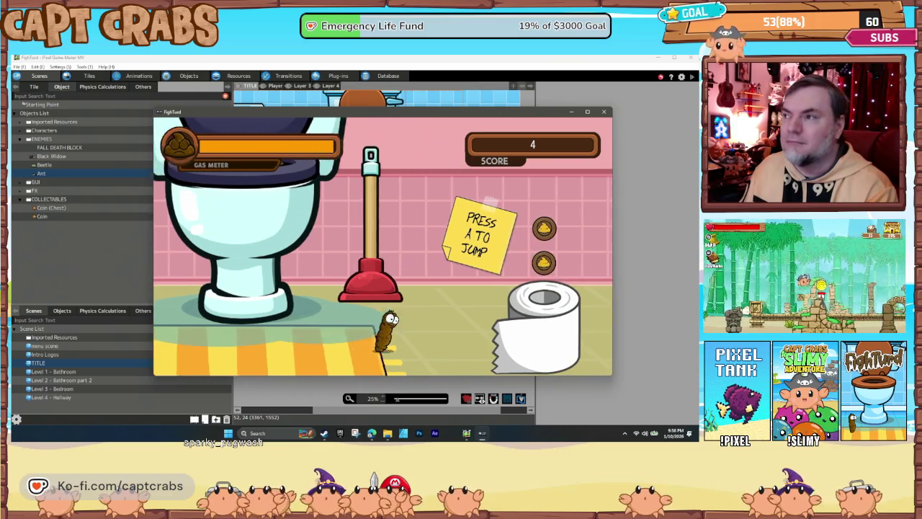
{"action": "key", "text": "Right"}
{"action": "key", "text": "Up"}
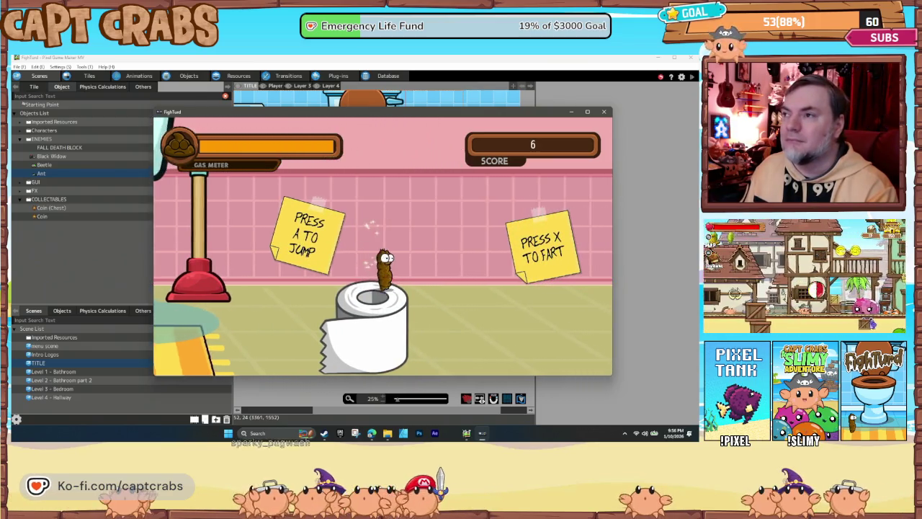
{"action": "key", "text": "a"}
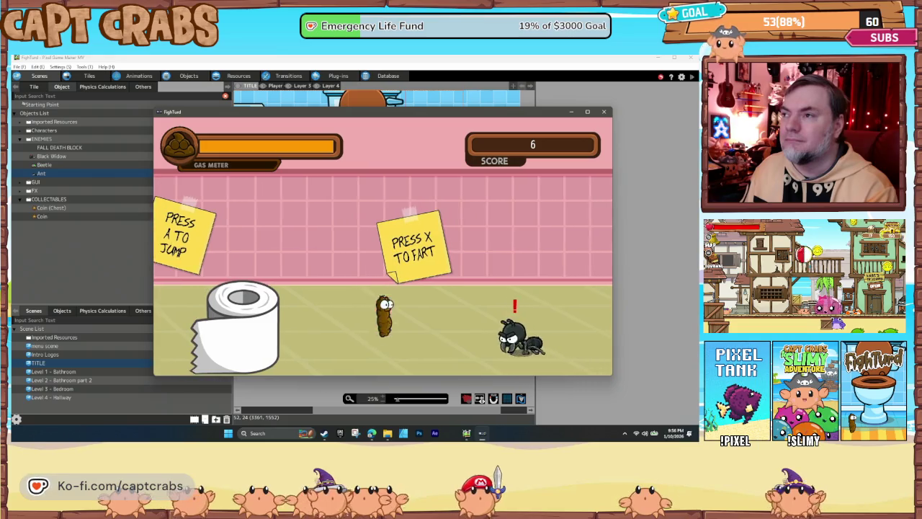
Step: Fart to kill the ant, go full screen, and grab its dropped coin
{"action": "key", "text": "Right"}
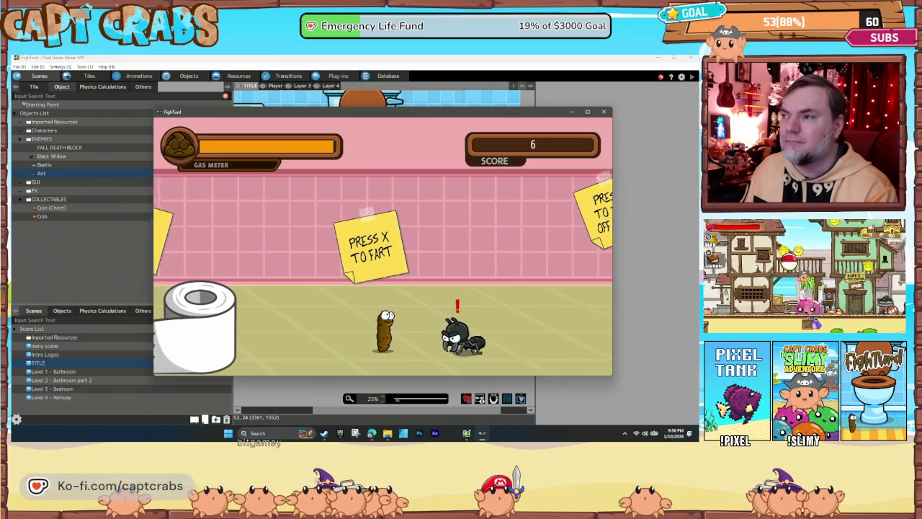
{"action": "key", "text": "x"}
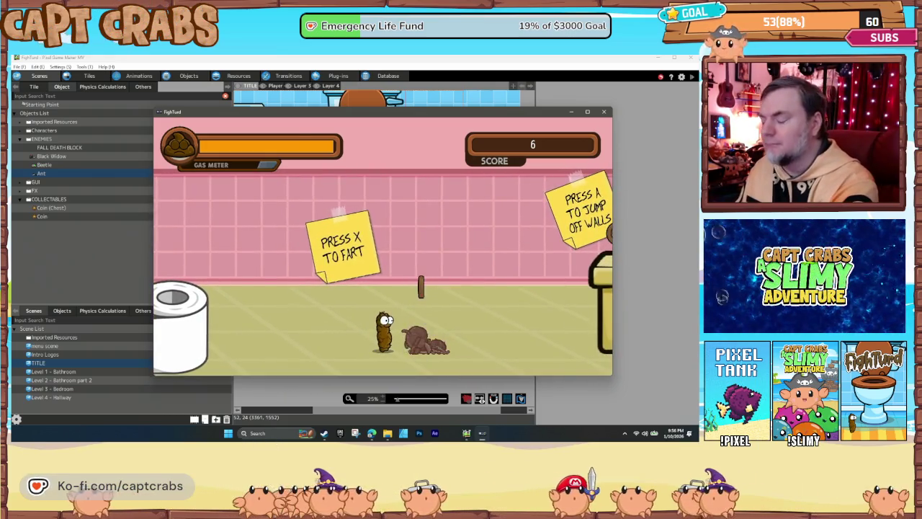
{"action": "key", "text": "alt+Return"}
{"action": "key", "text": "Right"}
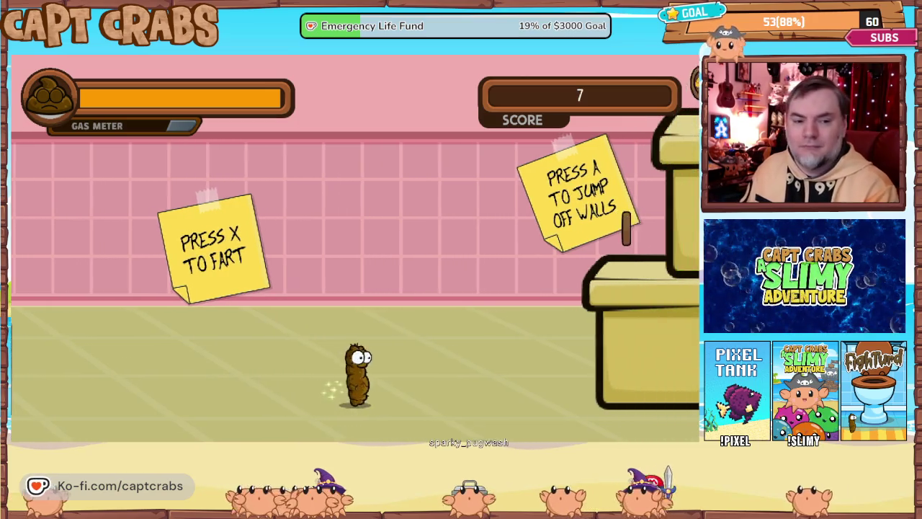
Step: Jump across the boxes and up the shelves collecting coins
{"action": "key", "text": "a"}
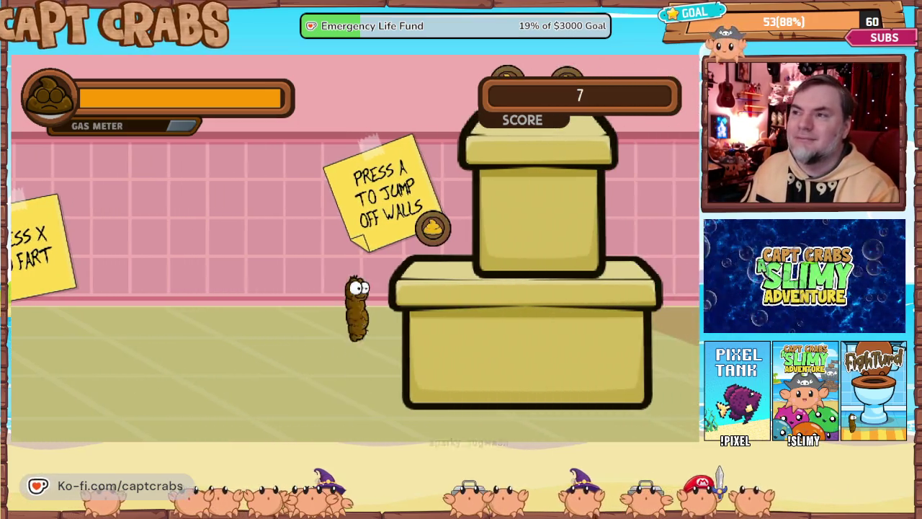
{"action": "key", "text": "Right"}
{"action": "key", "text": "a"}
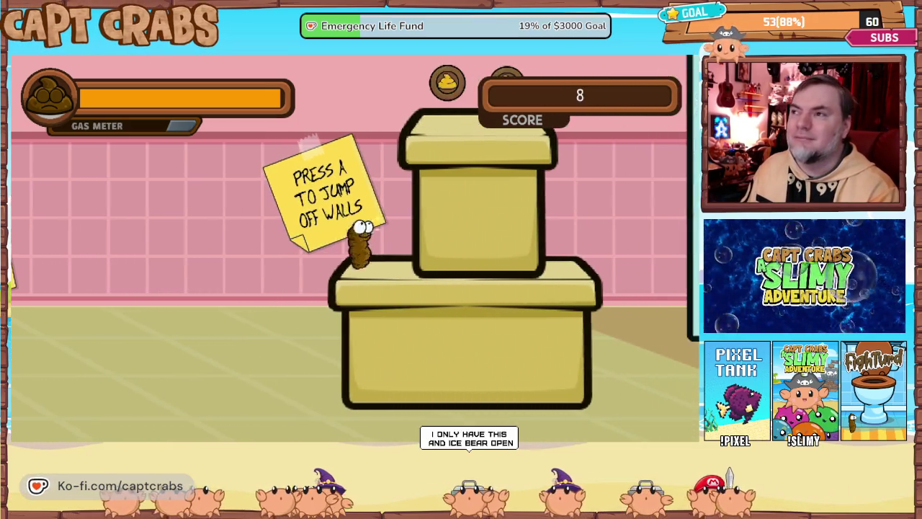
{"action": "key", "text": "a"}
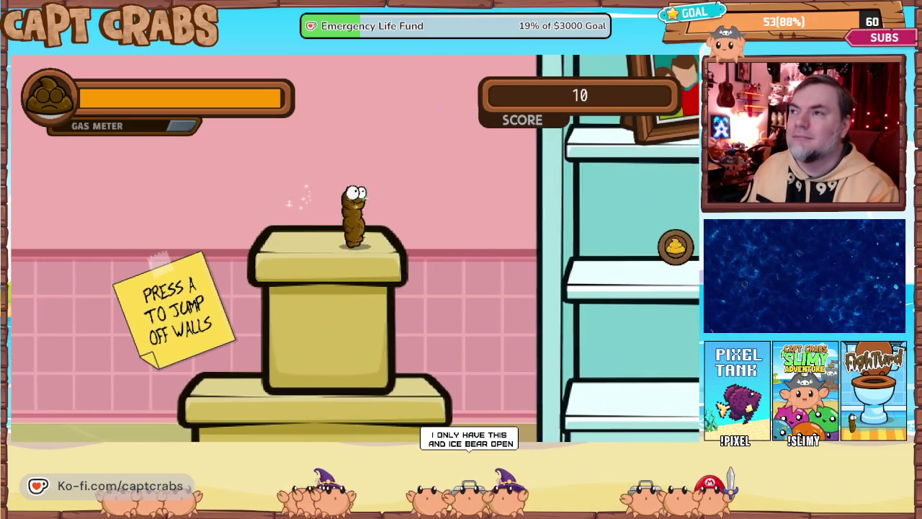
{"action": "key", "text": "Right"}
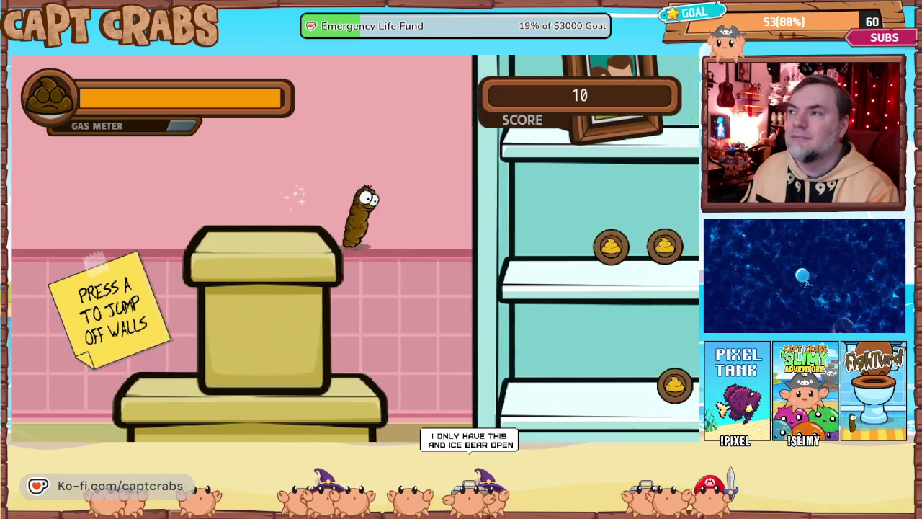
{"action": "key", "text": "a"}
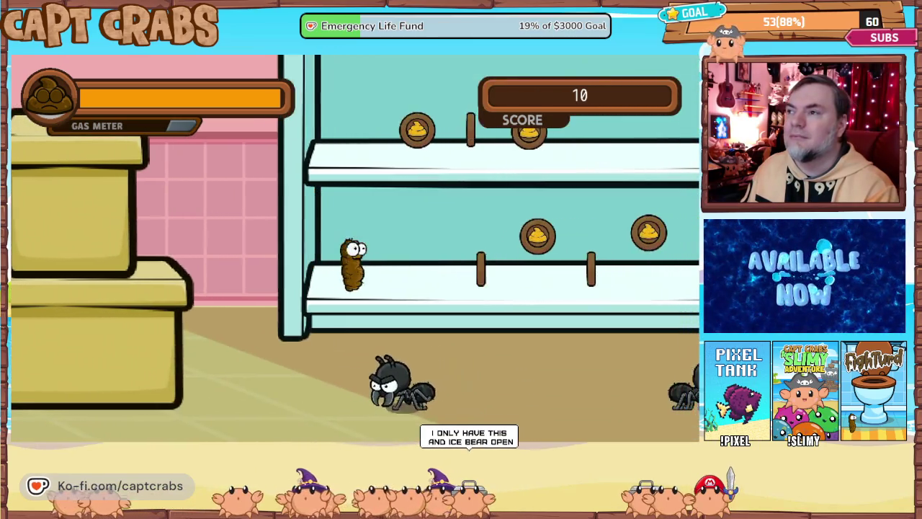
{"action": "key", "text": "Right"}
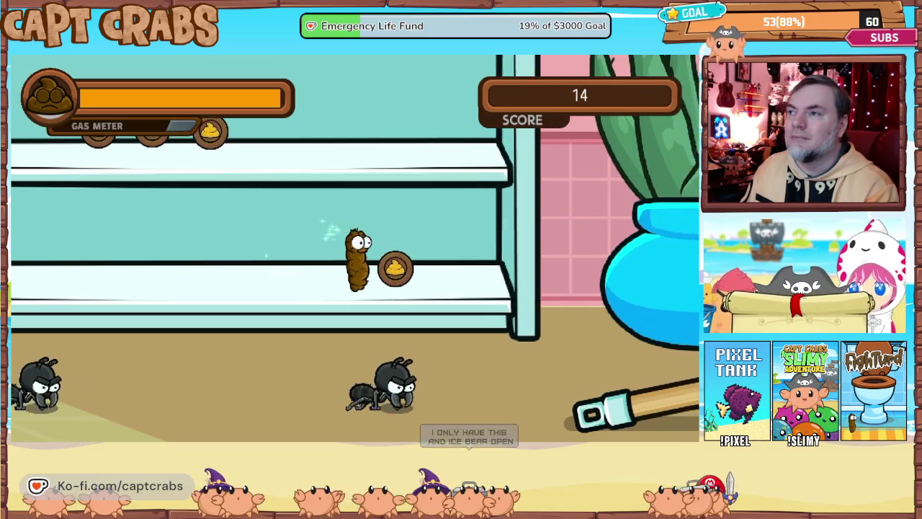
{"action": "key", "text": "a"}
{"action": "key", "text": "a"}
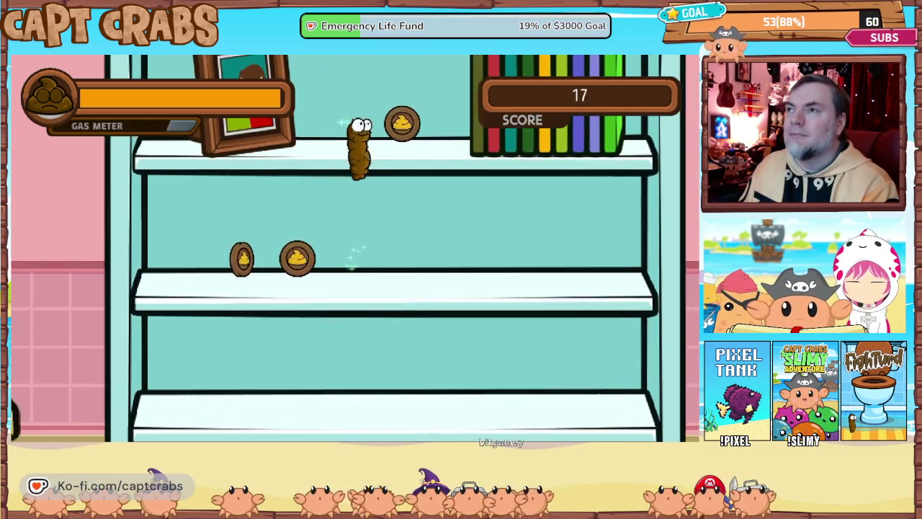
Step: Drop to the floor and fart to defeat two ants, collecting the dropped coin
{"action": "key", "text": "Left"}
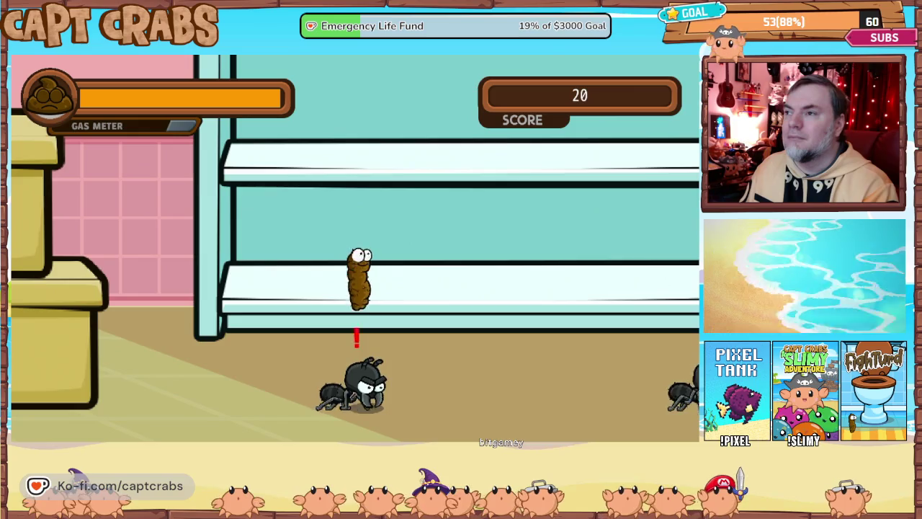
{"action": "key", "text": "Left"}
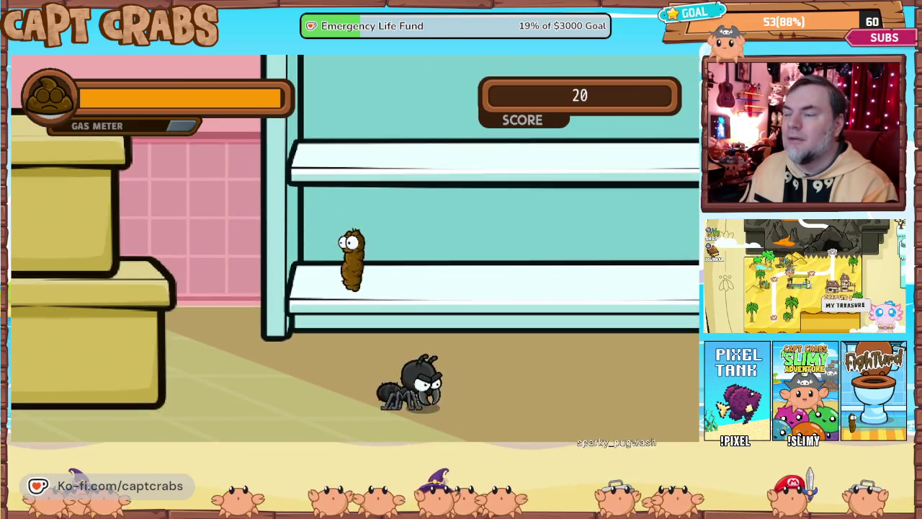
{"action": "key", "text": "Down"}
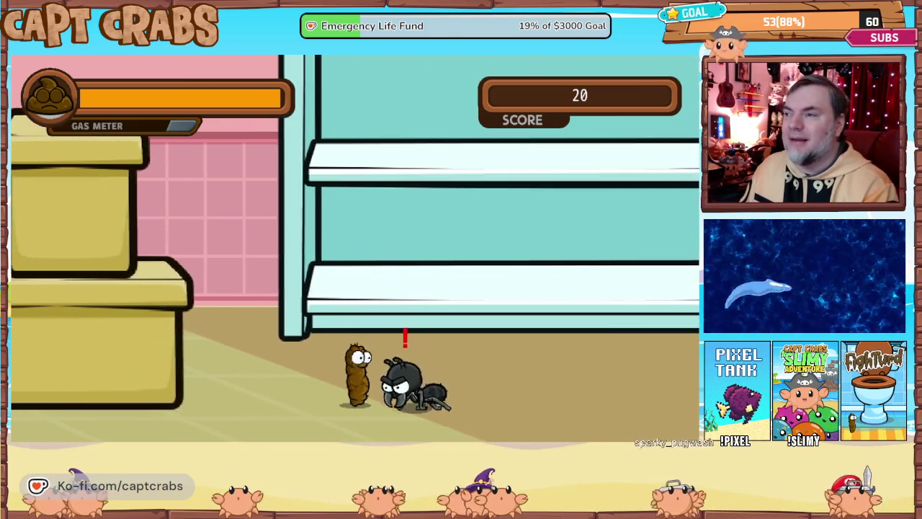
{"action": "key", "text": "space"}
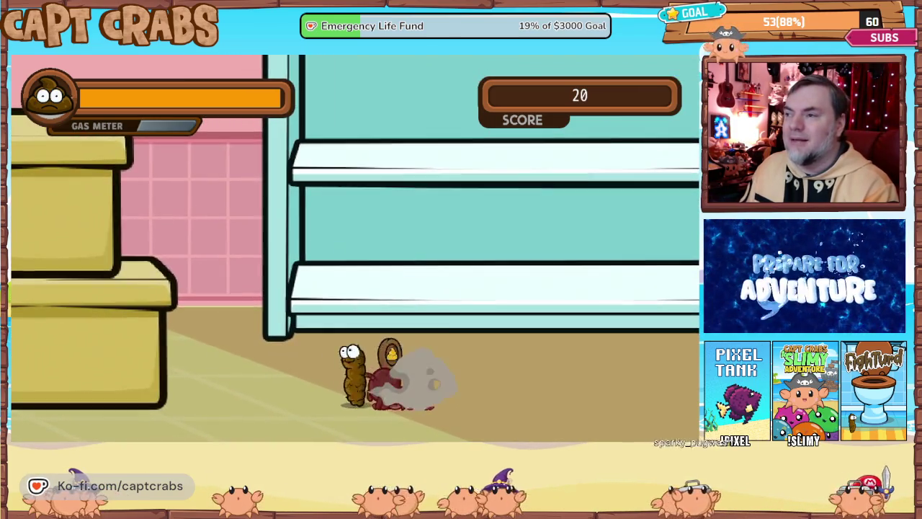
{"action": "key", "text": "Right"}
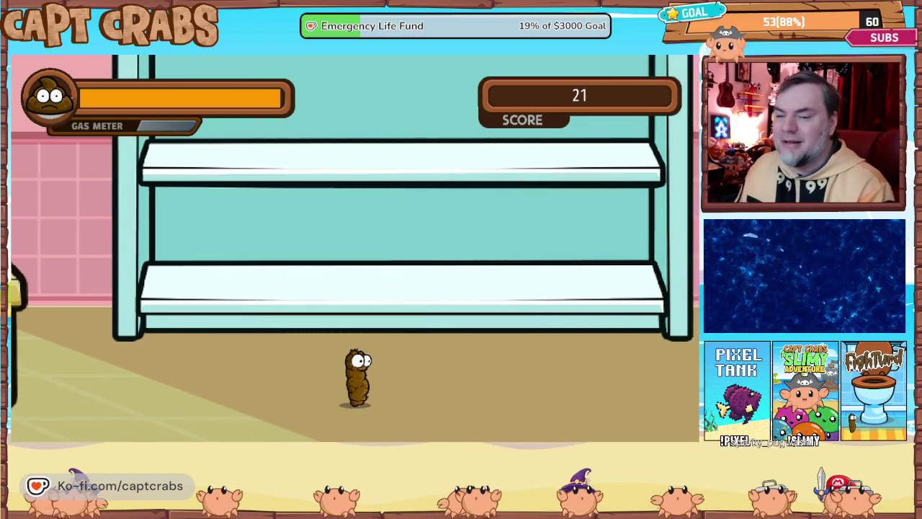
{"action": "key", "text": "Right"}
{"action": "key", "text": "space"}
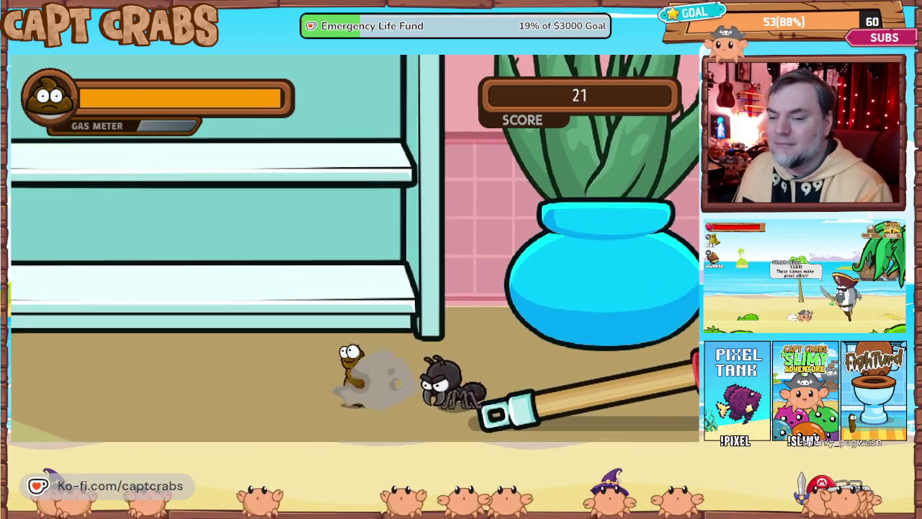
{"action": "key", "text": "Right"}
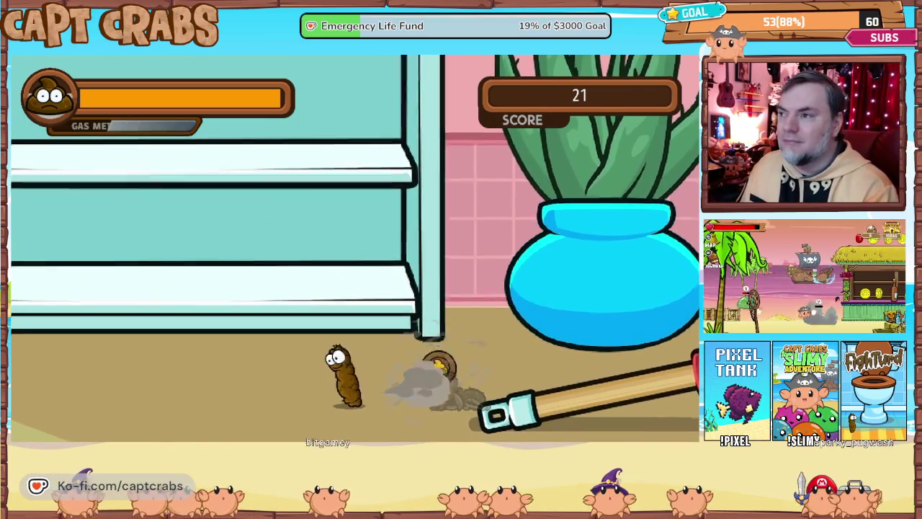
{"action": "key", "text": "space"}
Step: Jump past the vase and plunger for the coins above the pipe, then gas the next ant
{"action": "key", "text": "Right"}
{"action": "key", "text": "Up"}
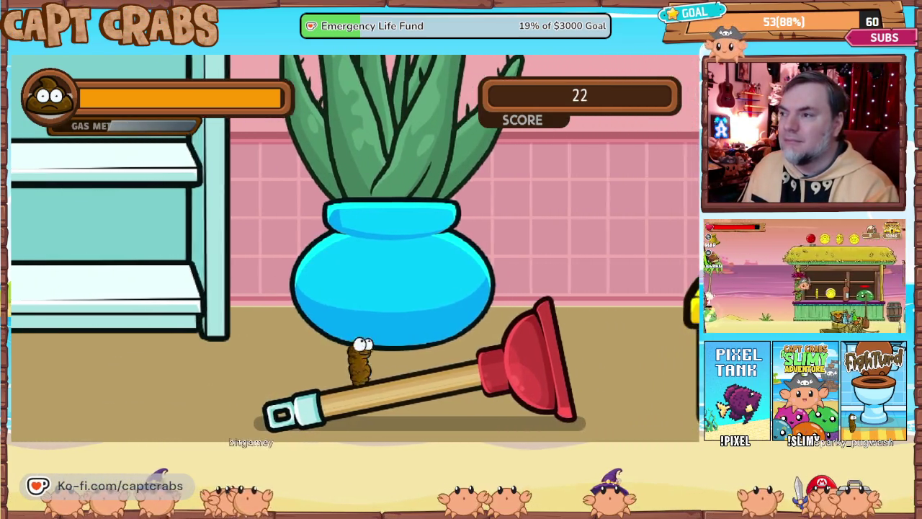
{"action": "key", "text": "Right"}
{"action": "key", "text": "Up"}
{"action": "key", "text": "Up"}
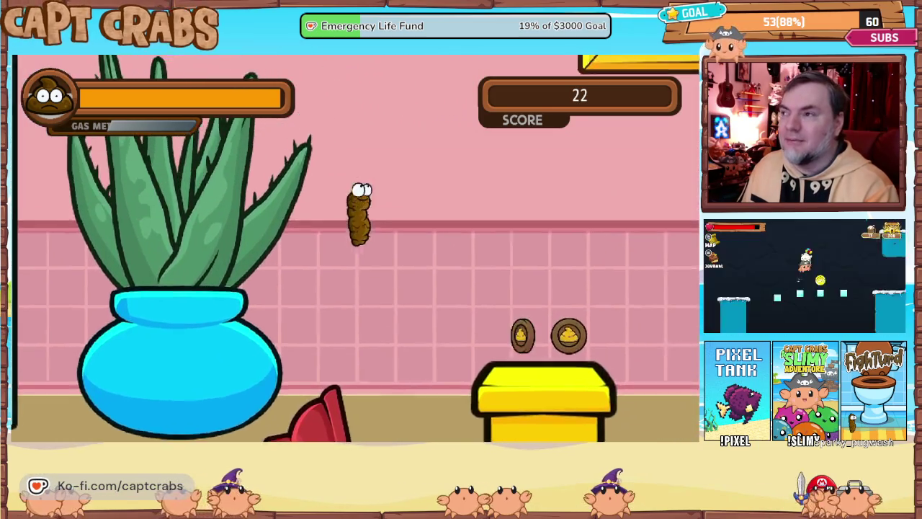
{"action": "key", "text": "Right"}
{"action": "key", "text": "Up"}
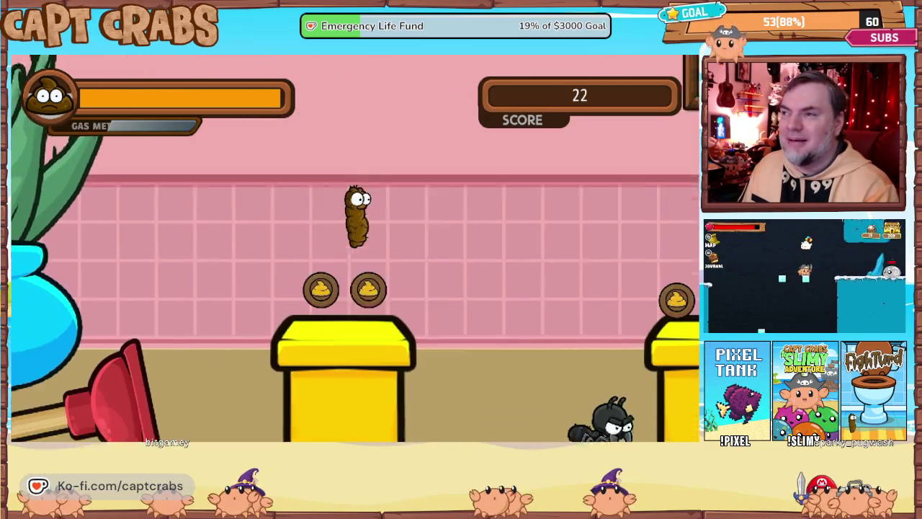
{"action": "key", "text": "Right"}
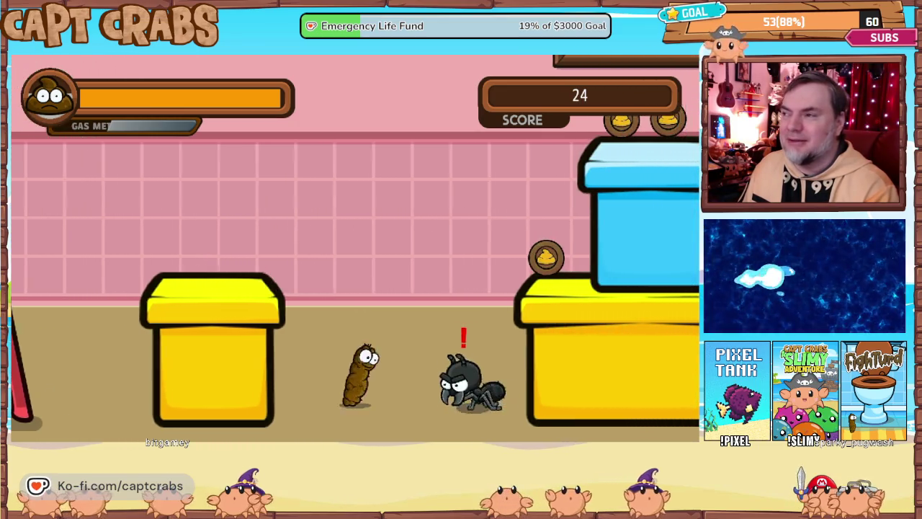
{"action": "key", "text": "Right"}
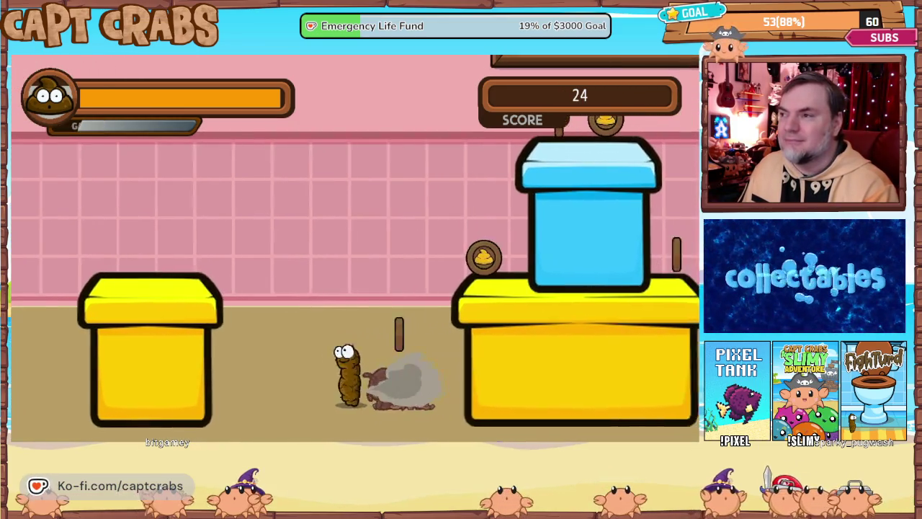
Step: Collect the coins on the blue pipes and yellow block, reaching score 30 at the stage transition
{"action": "key", "text": "Up"}
{"action": "key", "text": "Right"}
{"action": "key", "text": "Up"}
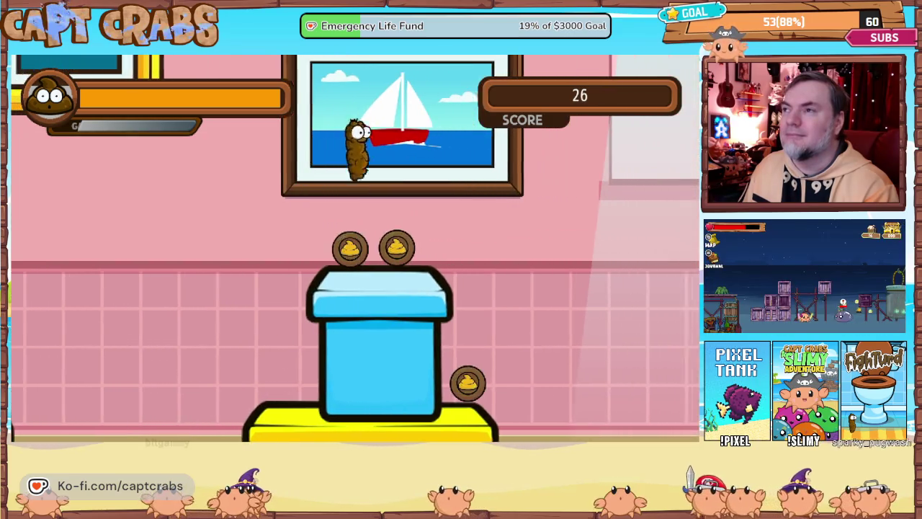
{"action": "key", "text": "Left"}
{"action": "key", "text": "Right"}
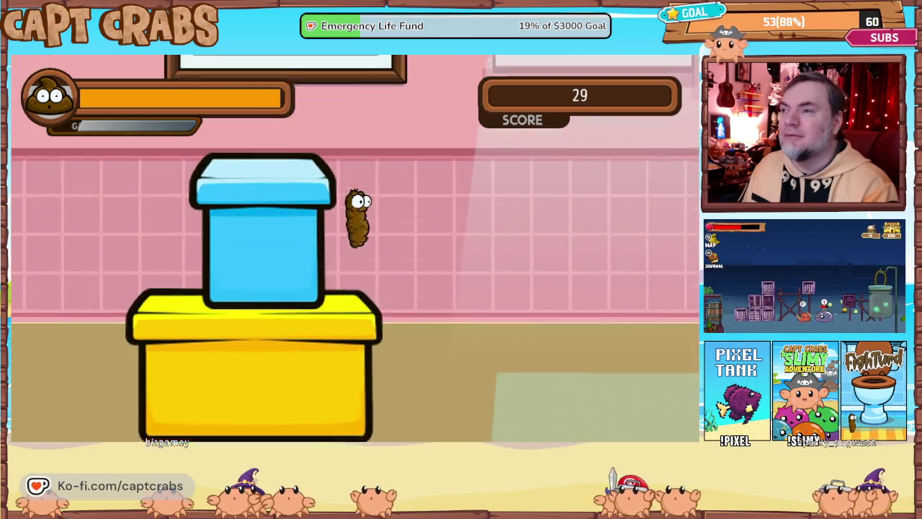
{"action": "key", "text": "Right"}
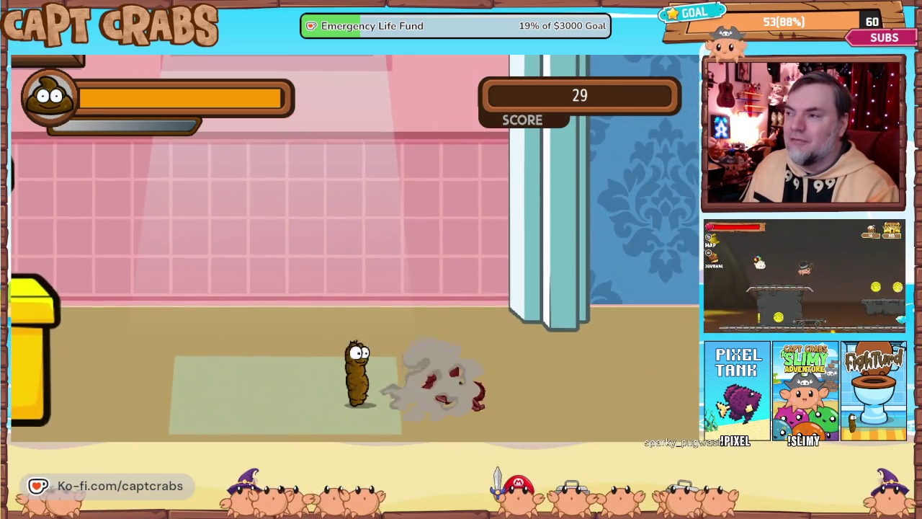
{"action": "key", "text": "Right"}
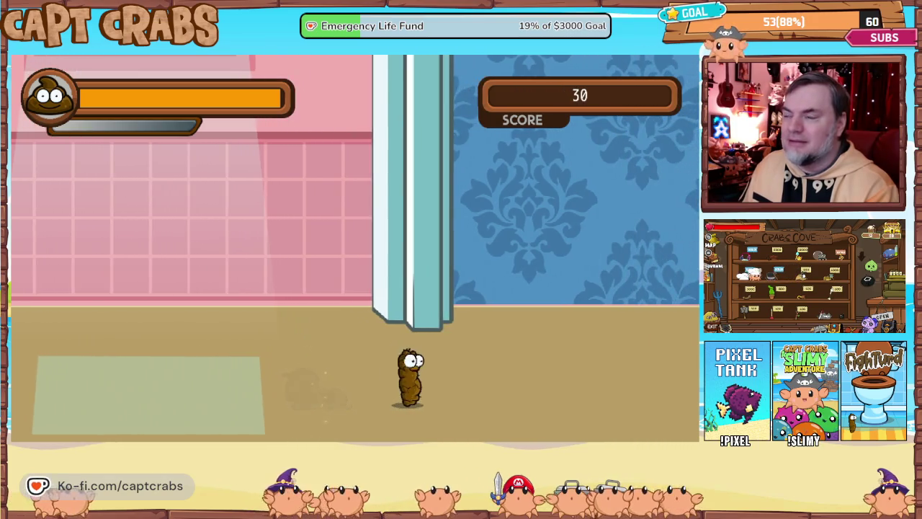
{"action": "key", "text": "Escape"}
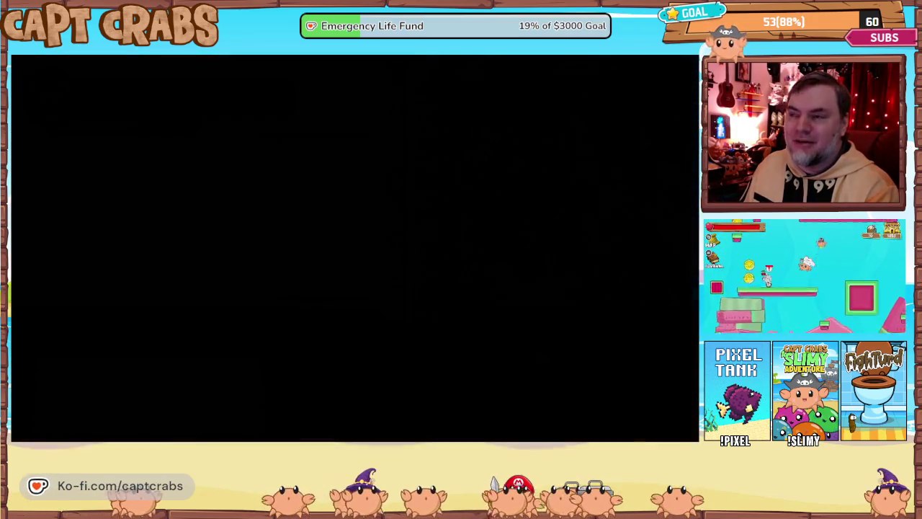
Step: Move right through the blue-tiled bathroom stage, raising the score to 52
{"action": "key", "text": "Right"}
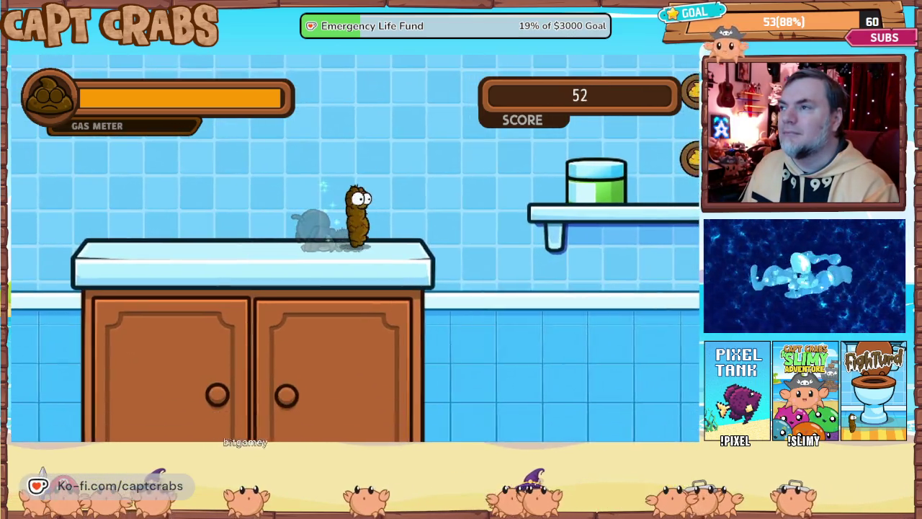
Step: Jump across the shelves and float up to grab a coin, reaching score 67
{"action": "key", "text": "space"}
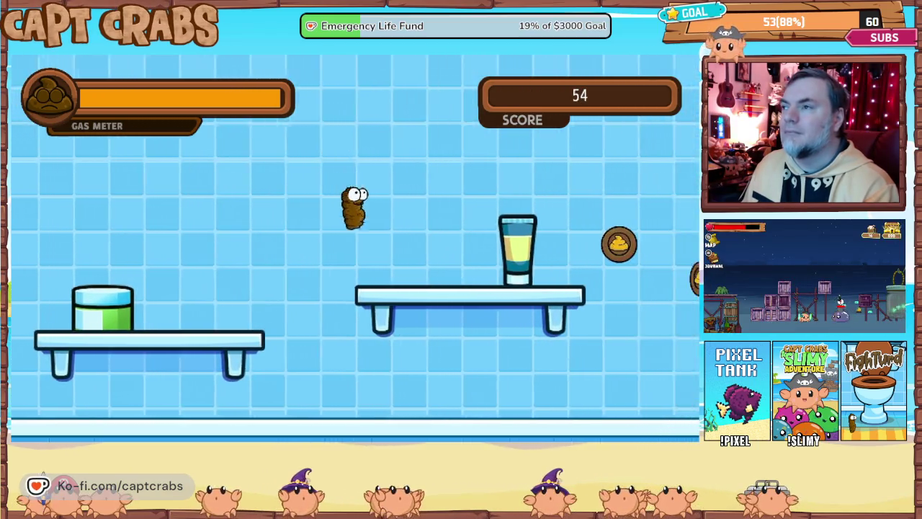
{"action": "key", "text": "space"}
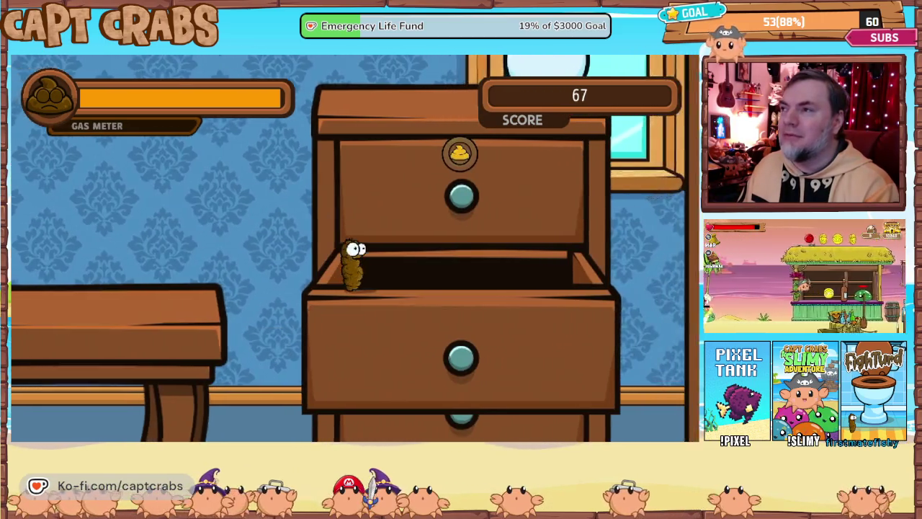
Step: Hop from the dresser to the top shelf and table, gassing ants across the yellow bed
{"action": "key", "text": "space"}
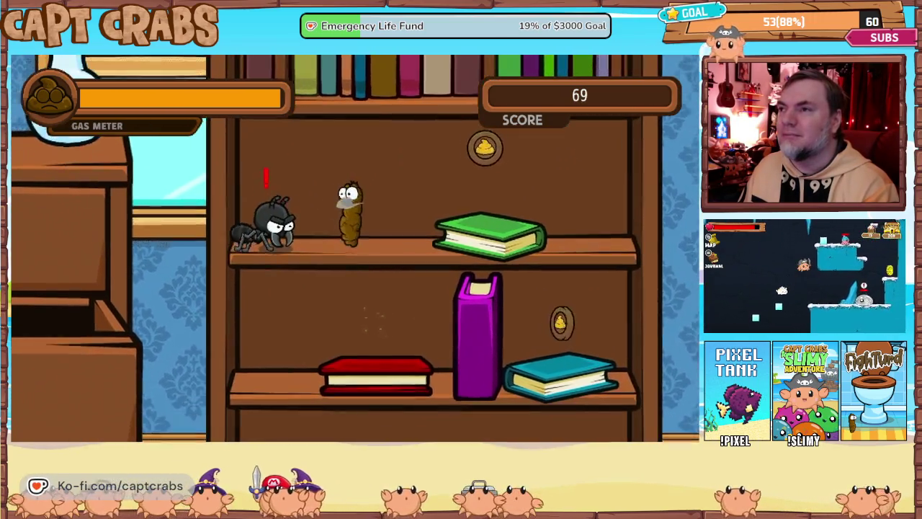
{"action": "key", "text": "space"}
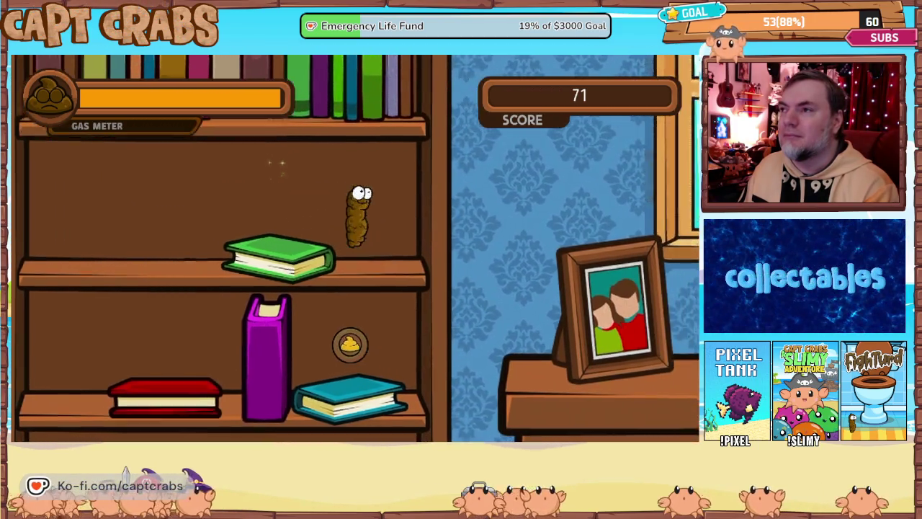
{"action": "key", "text": "space"}
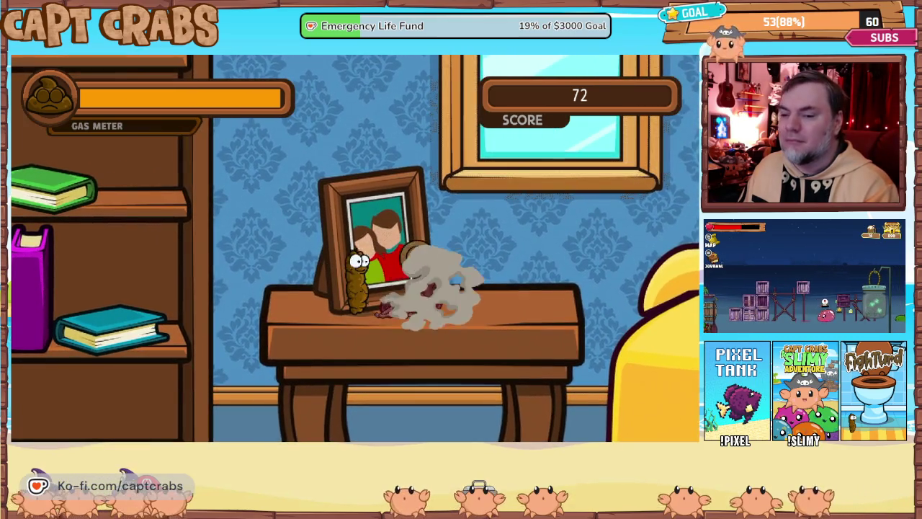
{"action": "key", "text": "space"}
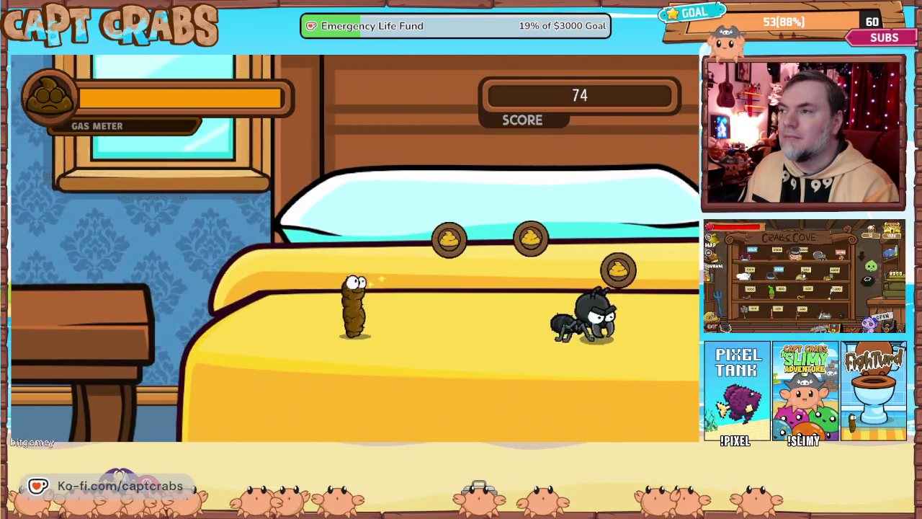
{"action": "key", "text": "space"}
{"action": "key", "text": "space"}
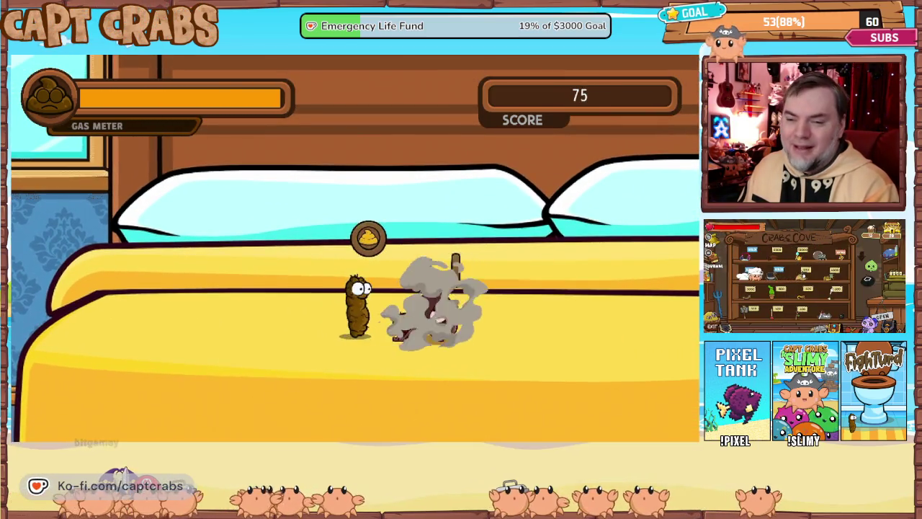
{"action": "key", "text": "space"}
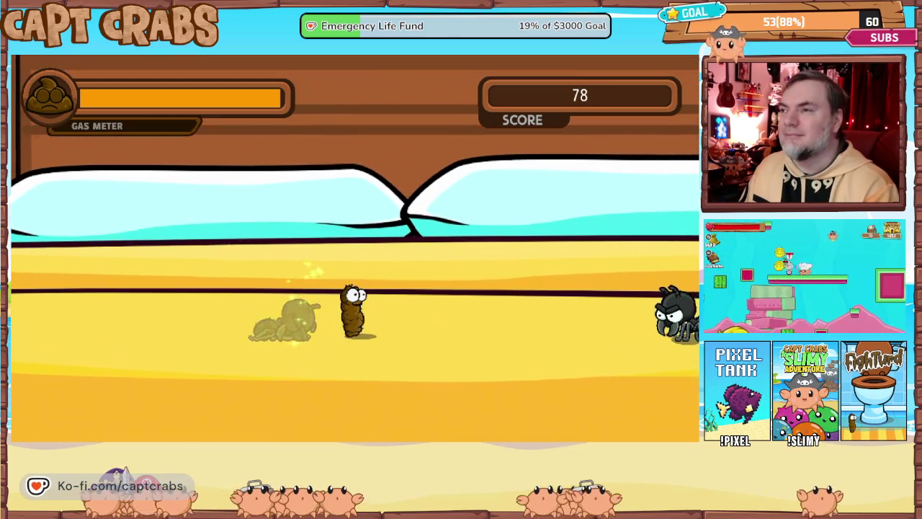
{"action": "key", "text": "space"}
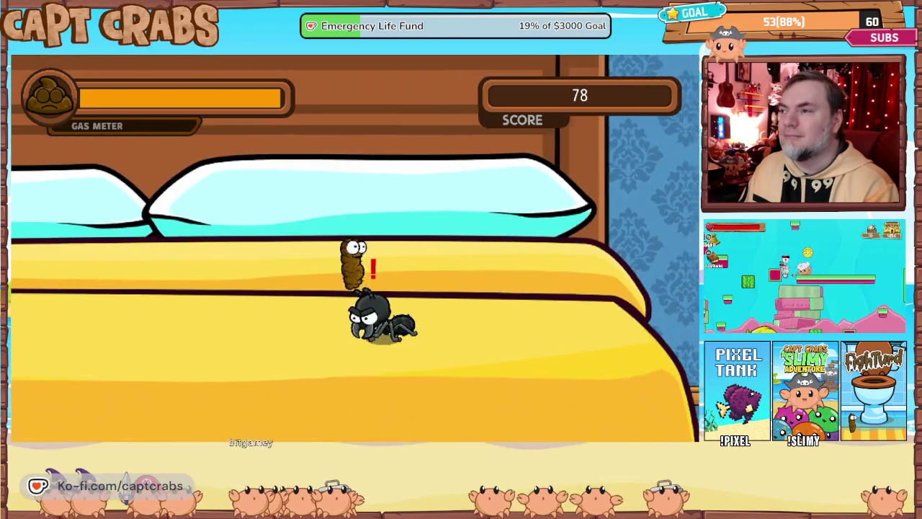
{"action": "key", "text": "space"}
{"action": "key", "text": "space"}
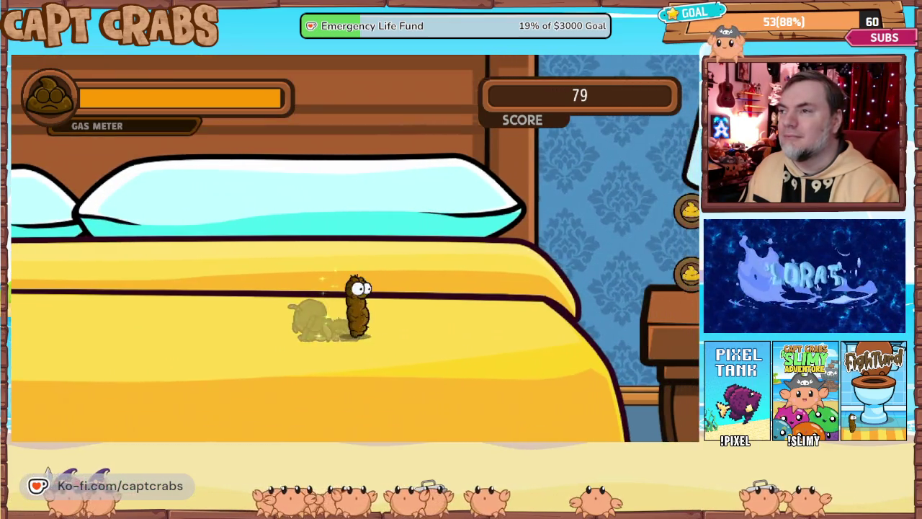
{"action": "key", "text": "space"}
{"action": "key", "text": "space"}
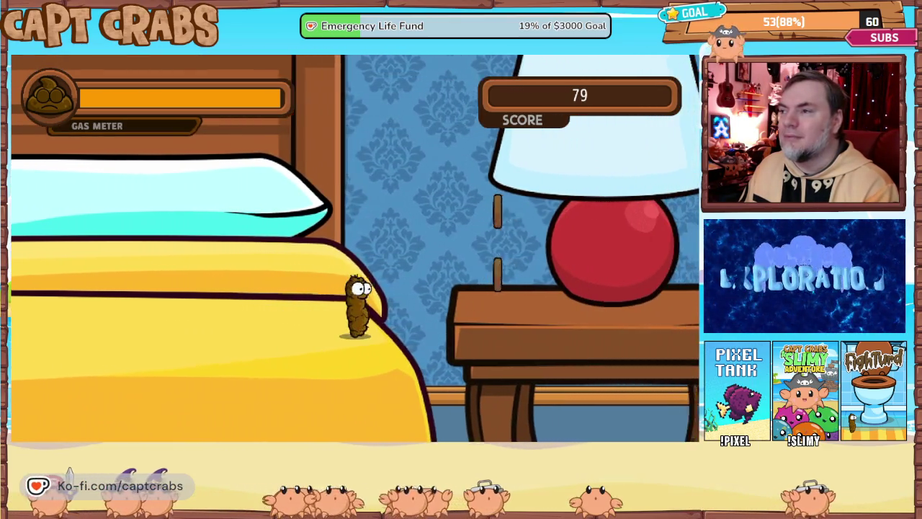
{"action": "key", "text": "space"}
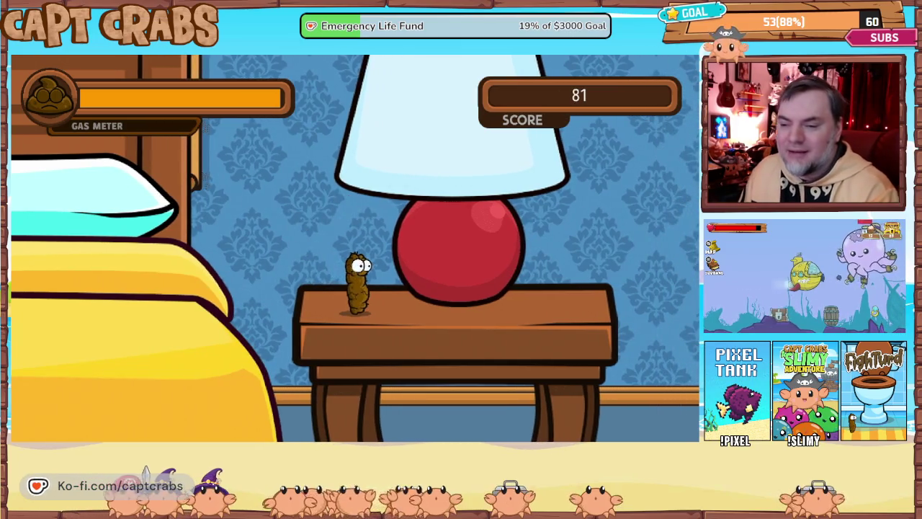
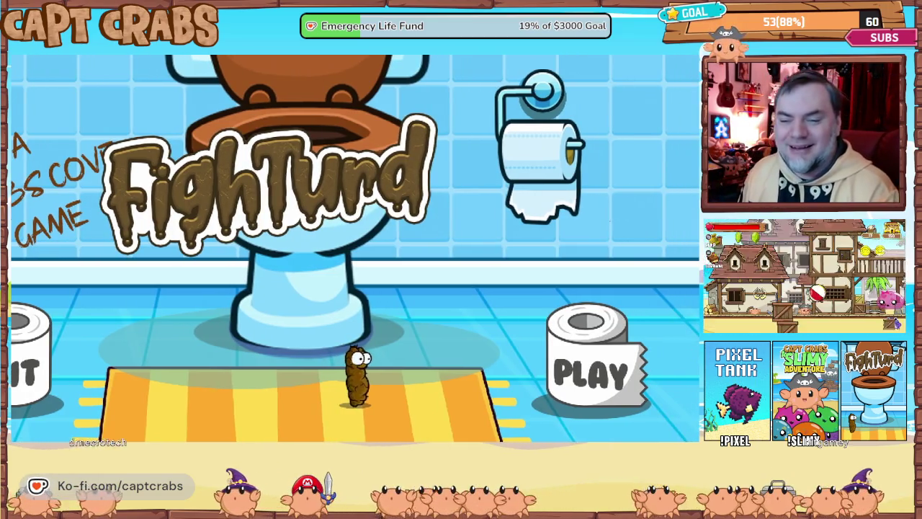
Step: Walk the character left onto the EXIT roll to quit the test game
{"action": "key", "text": "Left"}
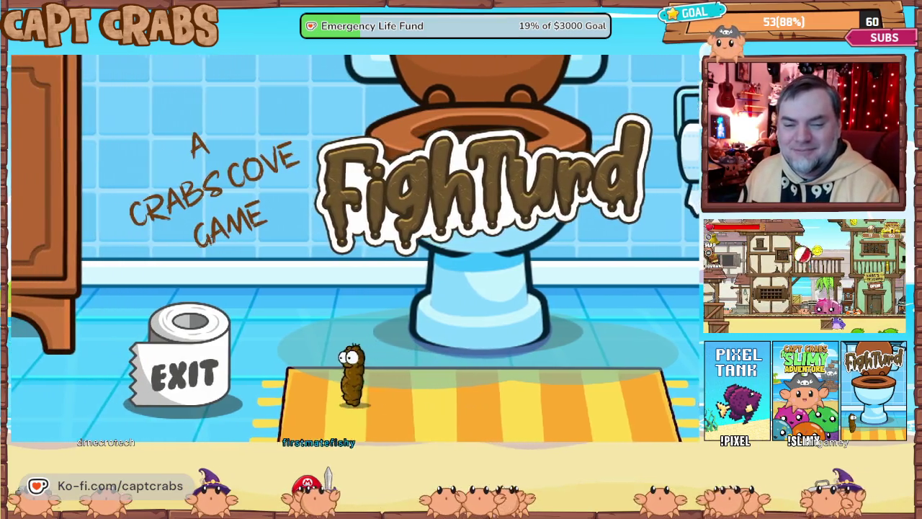
{"action": "key", "text": "Left"}
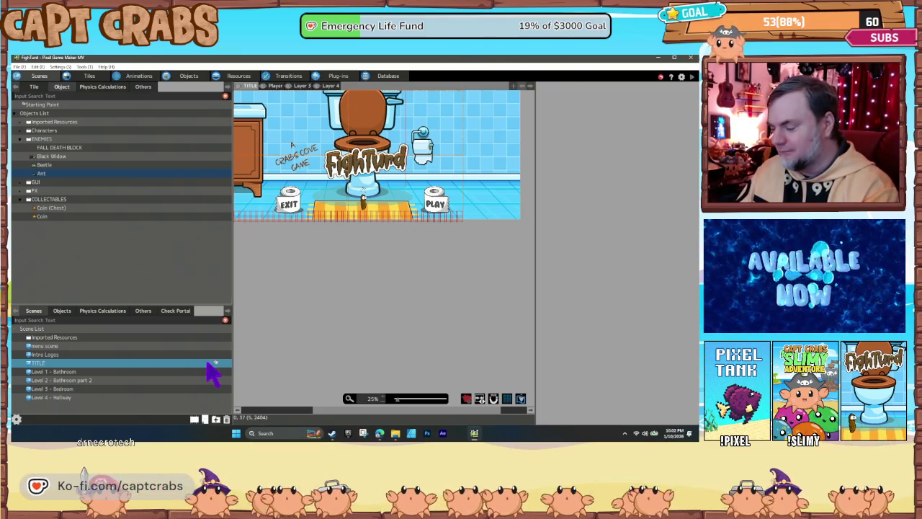
Step: Open the TITLE scene from the Scene List
{"action": "double_click", "coordinate": [209, 363]}
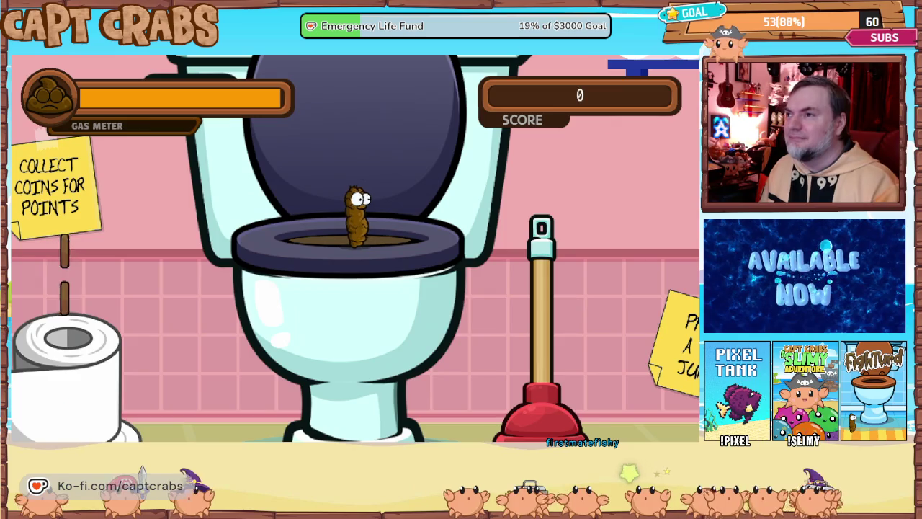
Step: Walk the character right off the toilet into the bathroom level
{"action": "key", "text": "Right"}
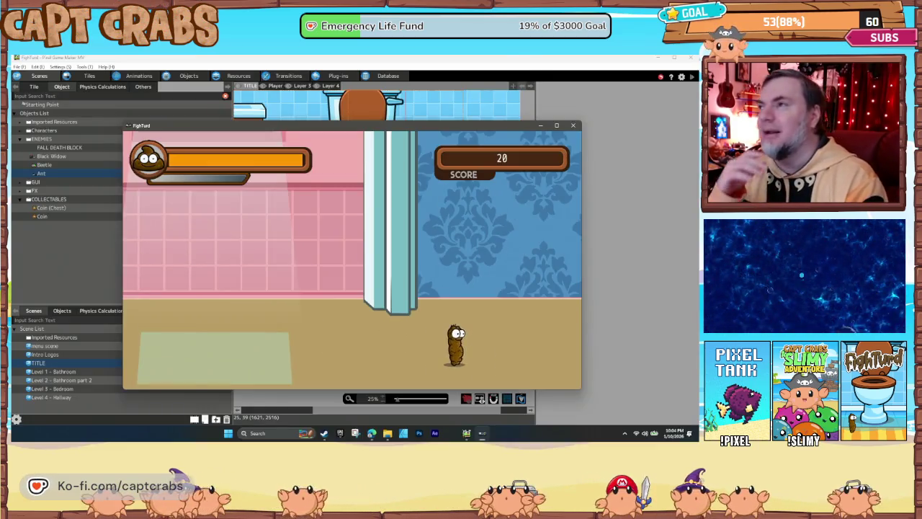
Step: Close the FighTurd test game window
{"action": "left_click", "coordinate": [573, 126]}
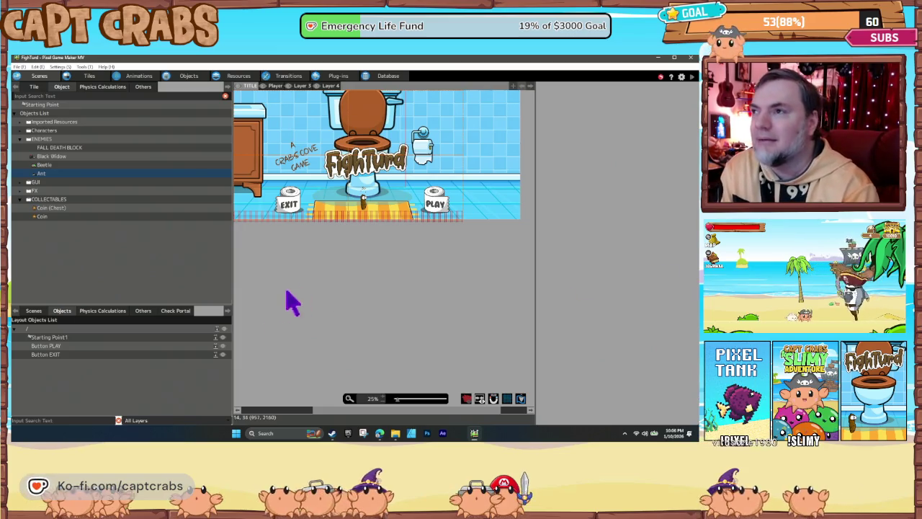
{"action": "left_click_drag", "start_coordinate": [315, 233], "coordinate": [378, 290]}
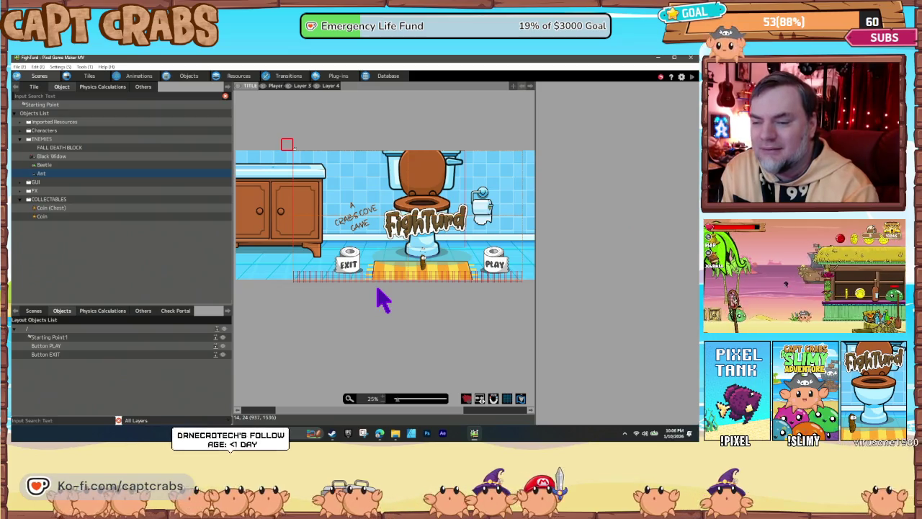